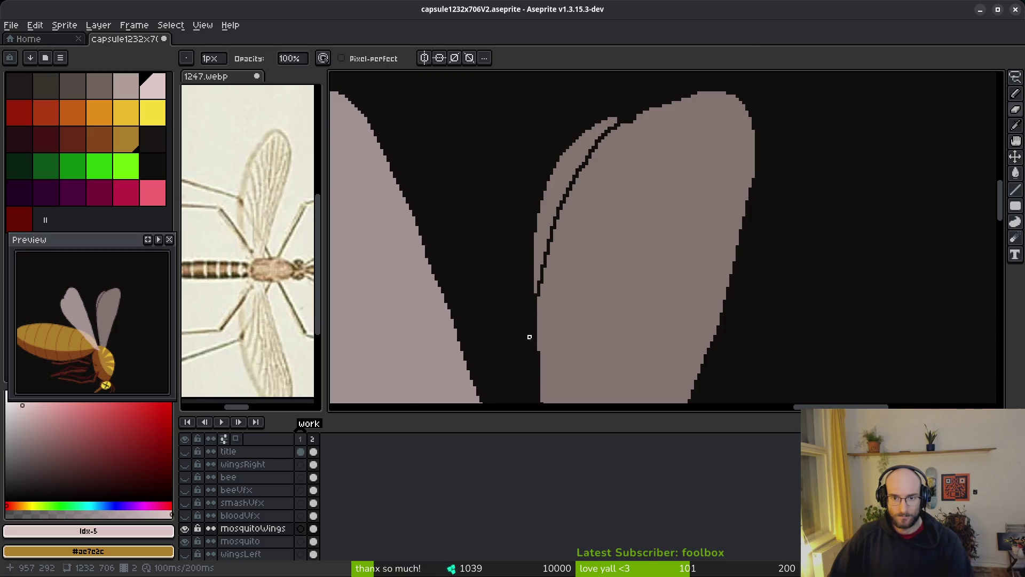
# Step: Magic-wand select the thin right and left wing strips and delete them
pyautogui.scroll(3, 578, 262)
pyautogui.hscroll(2, 578, 262)
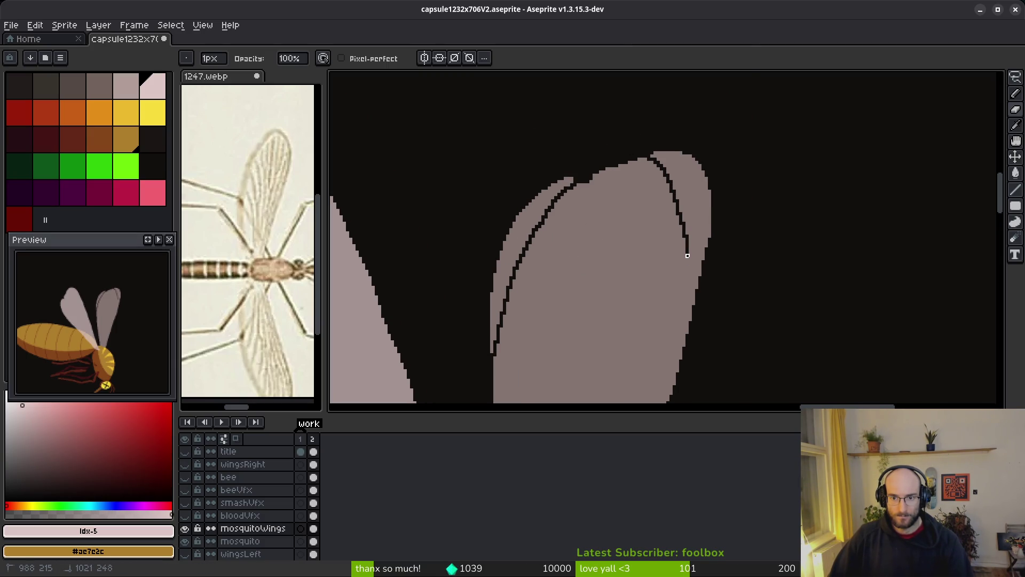
pyautogui.press('w')
pyautogui.click(688, 193)
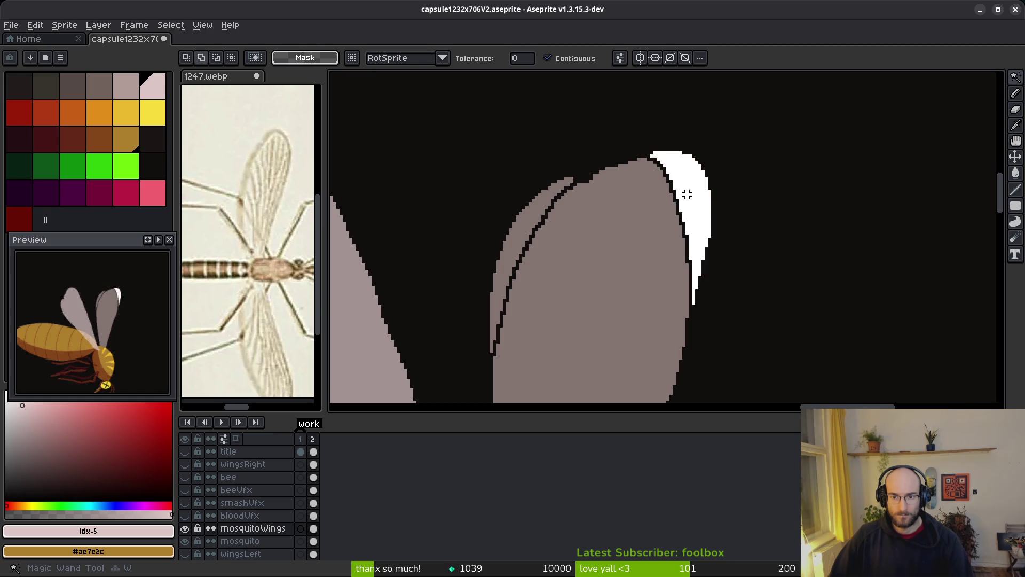
pyautogui.keyDown('shift'); pyautogui.click(529, 216); pyautogui.keyUp('shift')
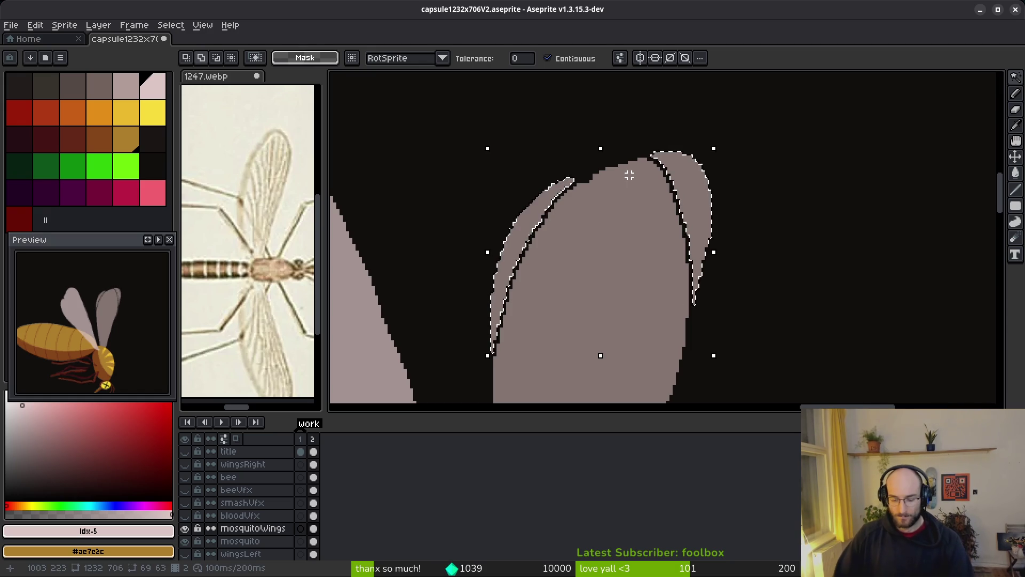
pyautogui.press('Delete')
# Step: Return to the Pencil with the wing grey (palette idx-4) as drawing colour
pyautogui.scroll(-3, 648, 173)
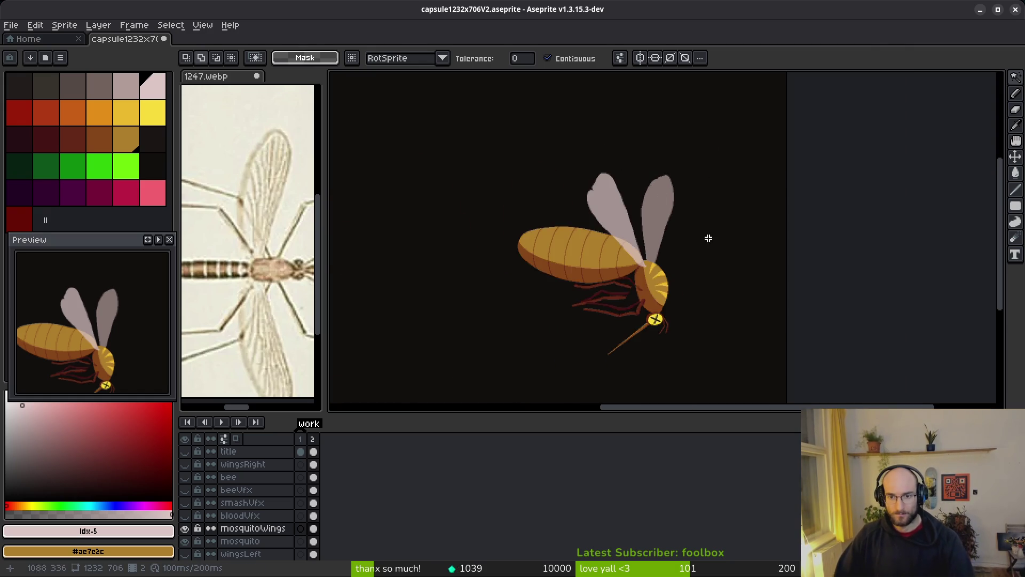
pyautogui.scroll(4, 615, 216)
pyautogui.press('b')
pyautogui.scroll(-3, 591, 231)
pyautogui.scroll(5, 574, 163)
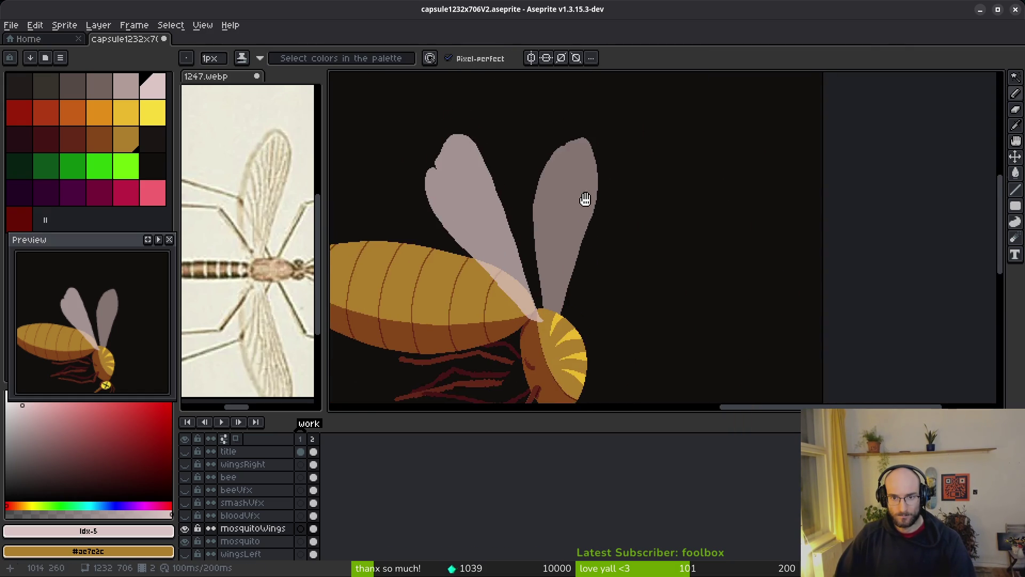
pyautogui.scroll(1, 574, 163)
pyautogui.press('e')
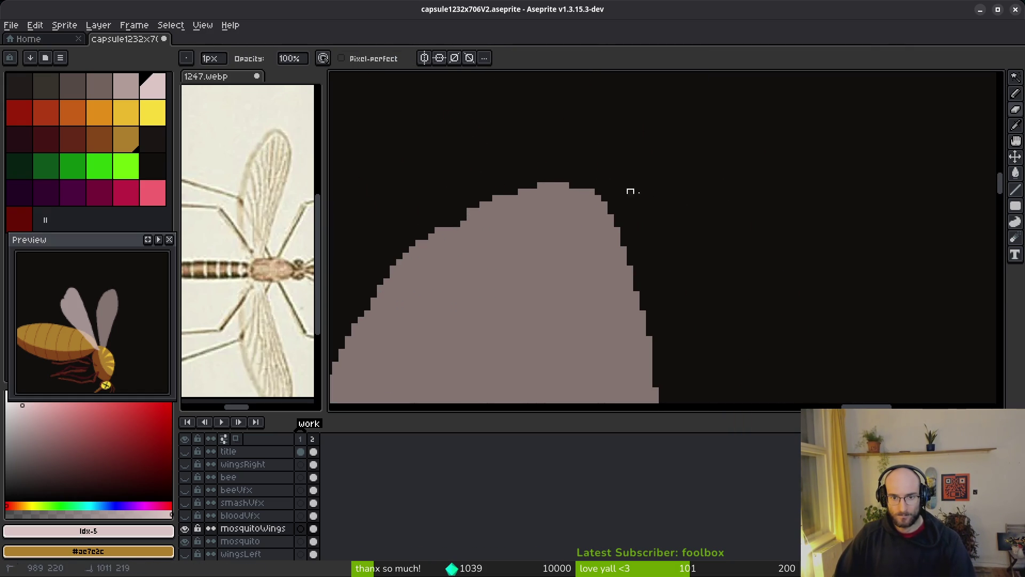
pyautogui.press('b')
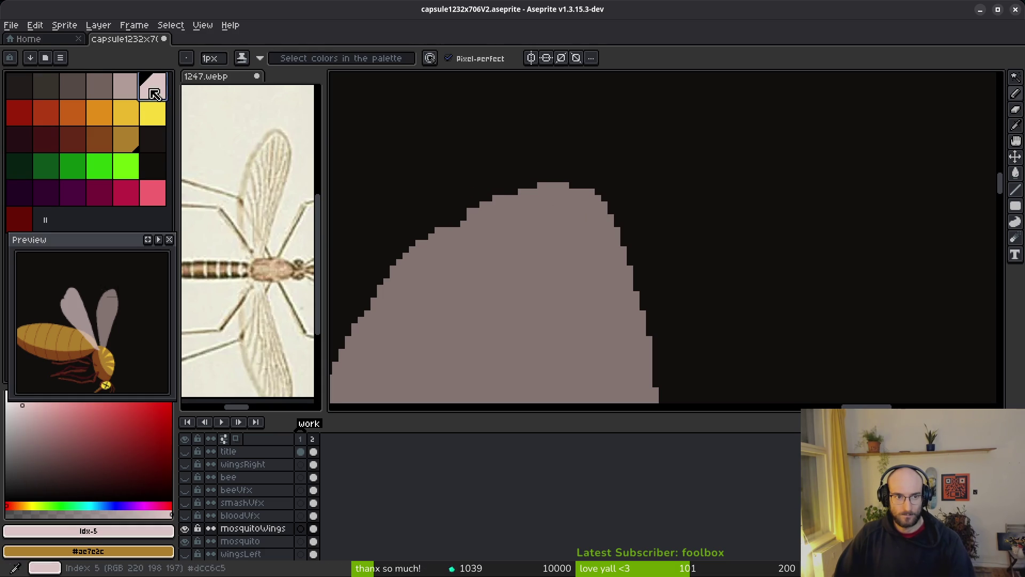
pyautogui.press('[')
pyautogui.hotkey('ctrl', 'z')
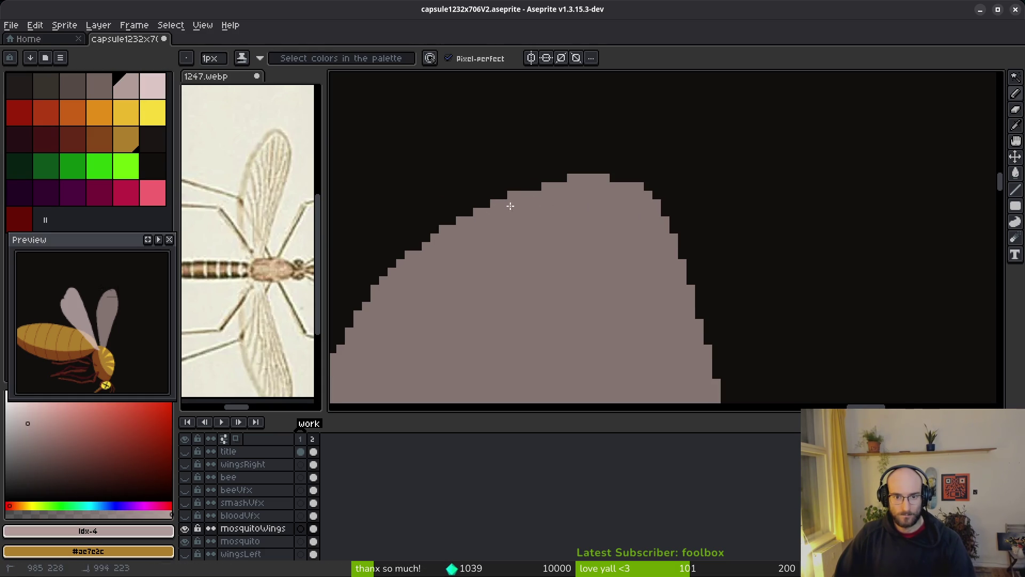
# Step: Extend the right wing's outer edge outward and fill the black notch in it
pyautogui.moveTo(613, 193); pyautogui.dragTo(656, 199)
pyautogui.moveTo(691, 255)
pyautogui.mouseDown()
pyautogui.moveTo(717, 373)
pyautogui.moveTo(669, 235)
pyautogui.moveTo(706, 324)
pyautogui.mouseUp()
pyautogui.moveTo(688, 279); pyautogui.dragTo(716, 314)
pyautogui.scroll(-4, 714, 321)
pyautogui.scroll(1, 648, 274)
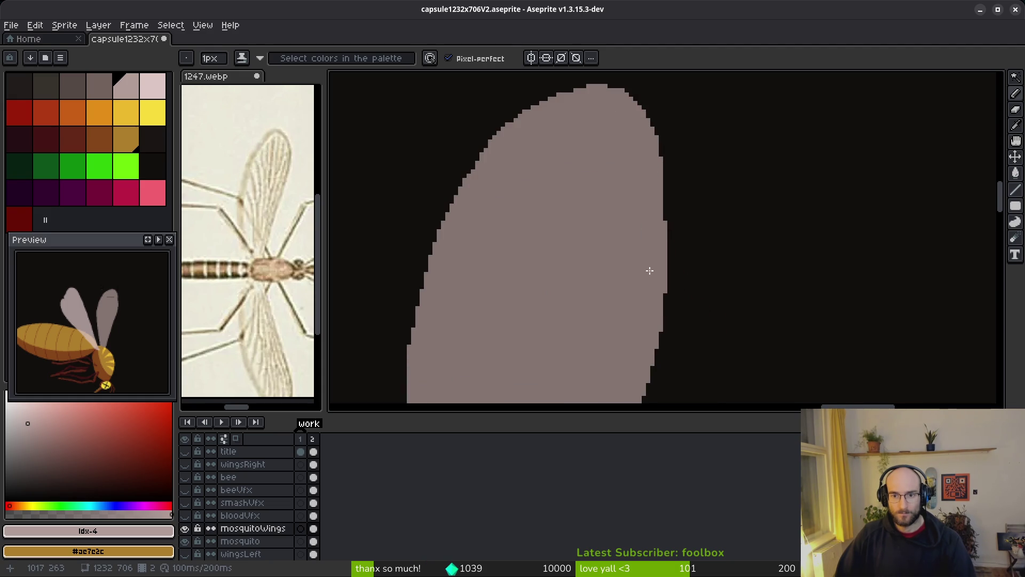
pyautogui.scroll(2, 670, 210)
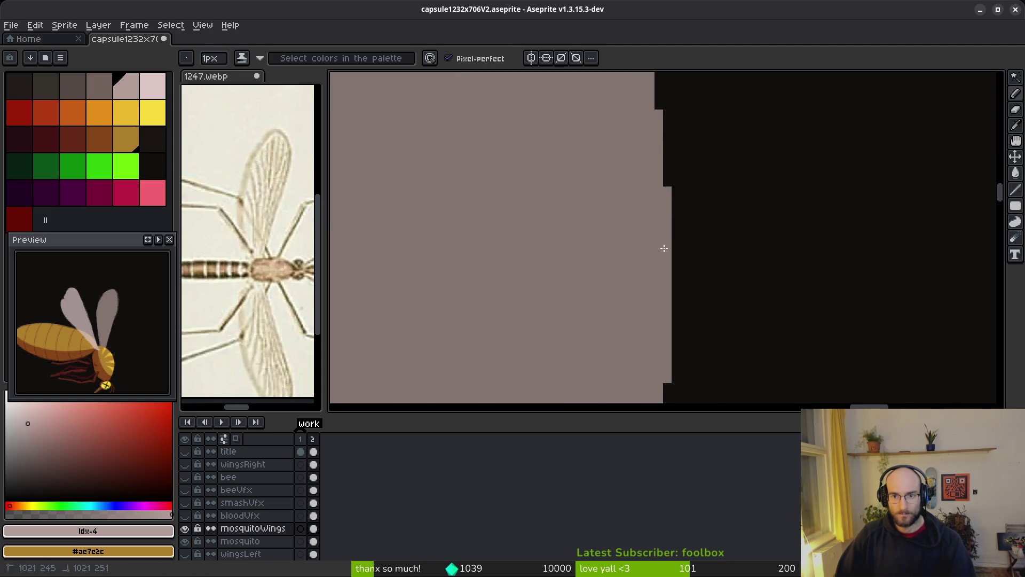
pyautogui.scroll(-3, 662, 315)
pyautogui.scroll(-5, 662, 315)
# Step: Add grey pixels along the wing's lower right edge
pyautogui.moveTo(675, 114); pyautogui.dragTo(674, 142)
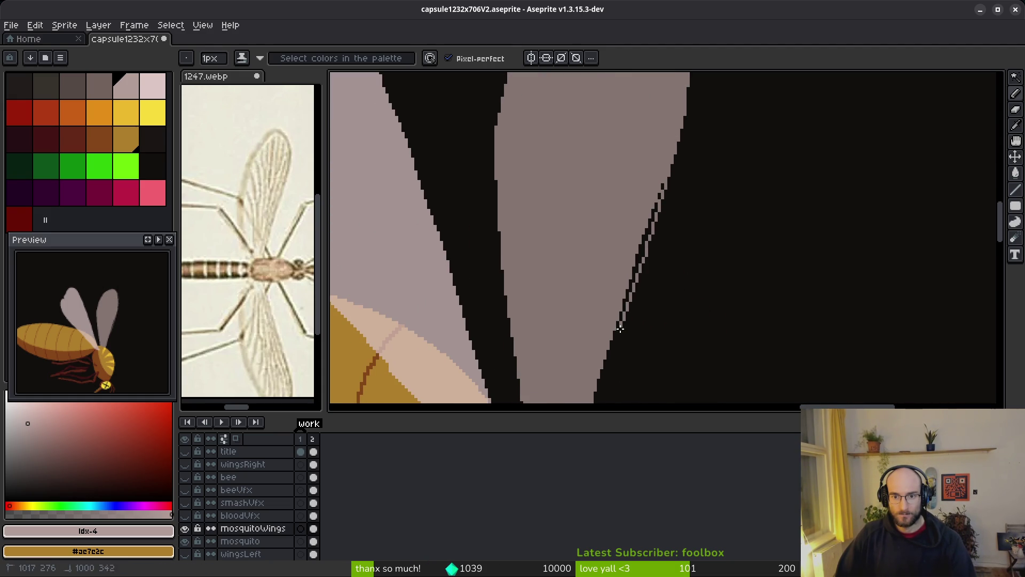
pyautogui.scroll(-3, 622, 324)
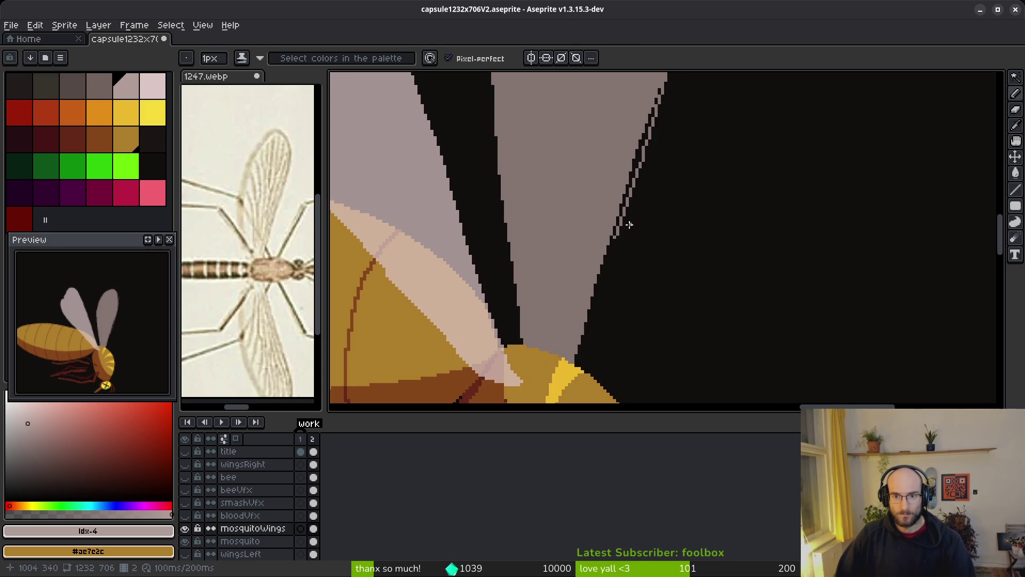
pyautogui.scroll(2, 630, 223)
pyautogui.scroll(-2, 600, 237)
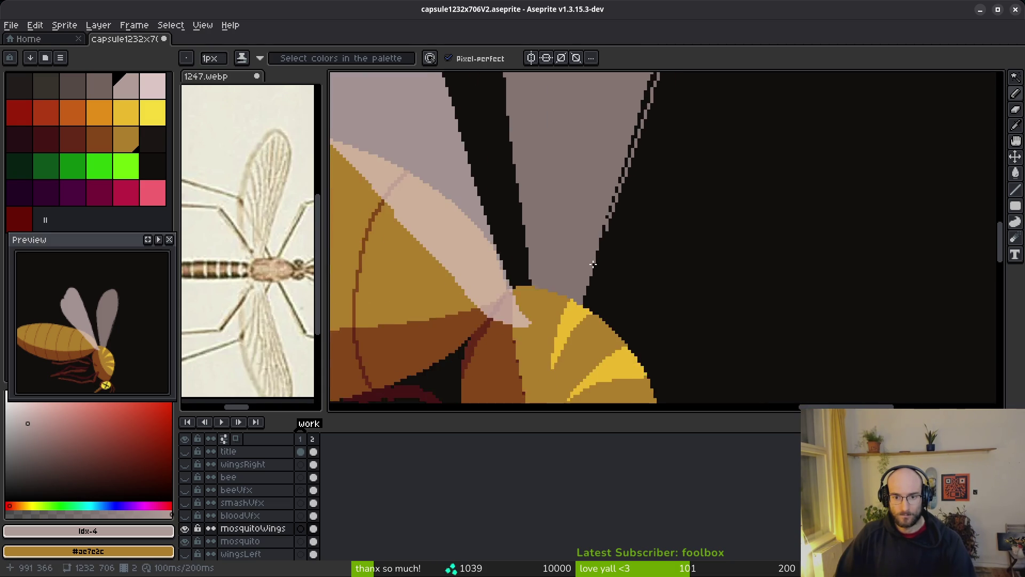
pyautogui.scroll(2, 600, 236)
pyautogui.moveTo(613, 204); pyautogui.dragTo(608, 225)
pyautogui.scroll(-2, 551, 266)
pyautogui.scroll(2, 558, 327)
# Step: Flood-fill the dark pixel column and stray dark pixels along the wing edge with grey
pyautogui.press('g')
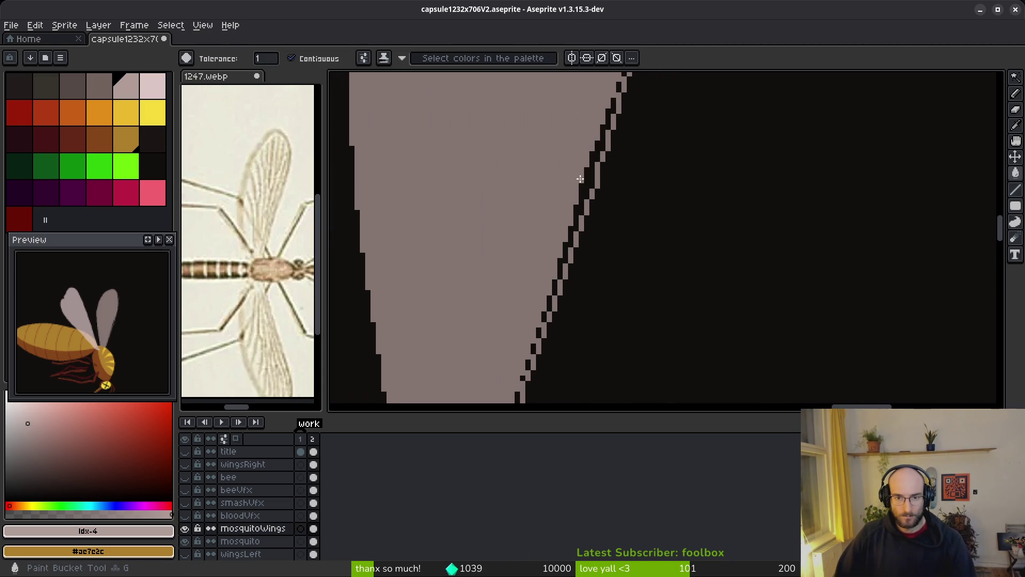
pyautogui.scroll(2, 572, 228)
pyautogui.click(574, 171)
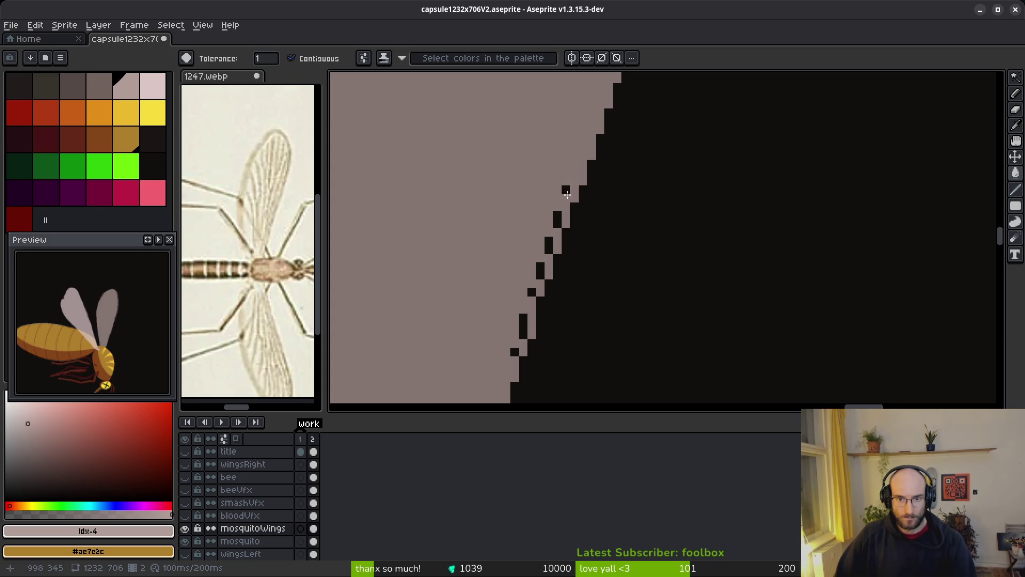
pyautogui.click(548, 244)
pyautogui.click(540, 270)
pyautogui.click(531, 292)
pyautogui.click(522, 326)
# Step: Pencil over the remaining stray dark pixel on the wing edge
pyautogui.press('b')
pyautogui.scroll(-3, 534, 299)
pyautogui.scroll(3, 528, 277)
pyautogui.scroll(-3, 566, 298)
pyautogui.scroll(3, 567, 203)
pyautogui.click(572, 243)
pyautogui.scroll(-3, 605, 241)
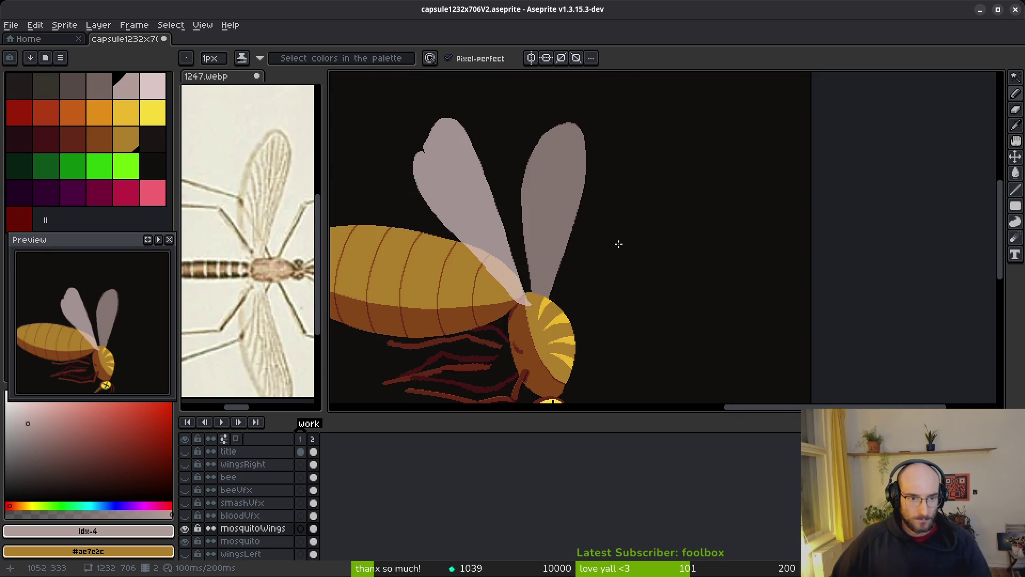
# Step: Draw a stroke along the wing's inner edge where it meets the body
pyautogui.scroll(-1, 572, 170)
pyautogui.scroll(1, 573, 171)
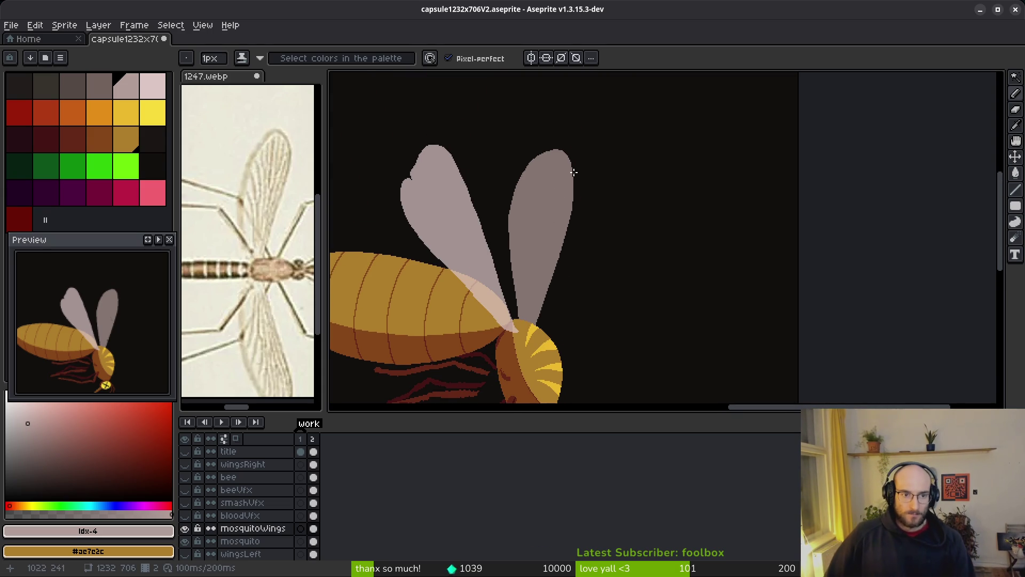
pyautogui.scroll(3, 588, 176)
pyautogui.scroll(-2, 560, 255)
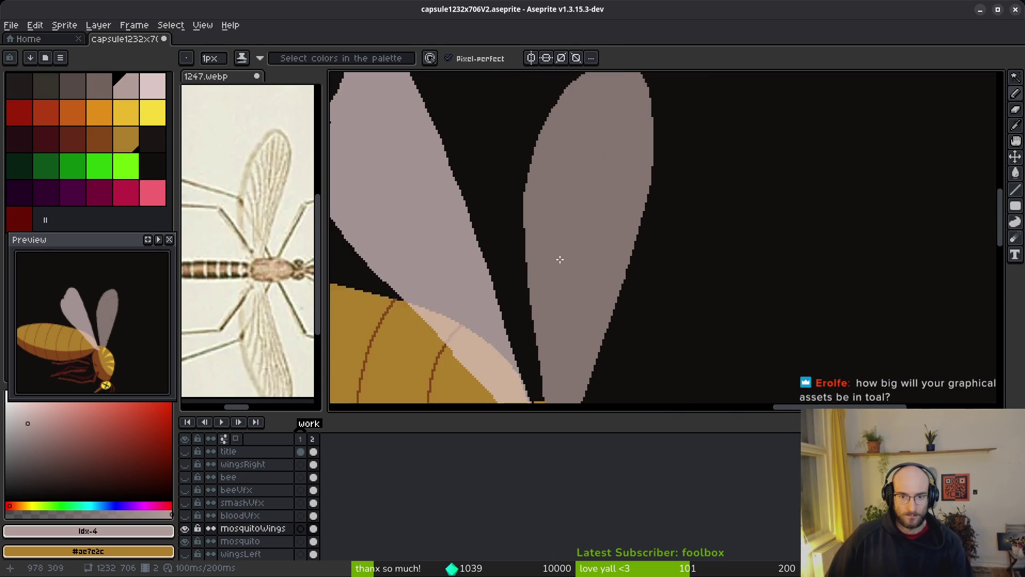
pyautogui.scroll(-2, 559, 255)
pyautogui.scroll(3, 561, 240)
pyautogui.scroll(1, 545, 224)
pyautogui.moveTo(531, 134); pyautogui.dragTo(532, 146)
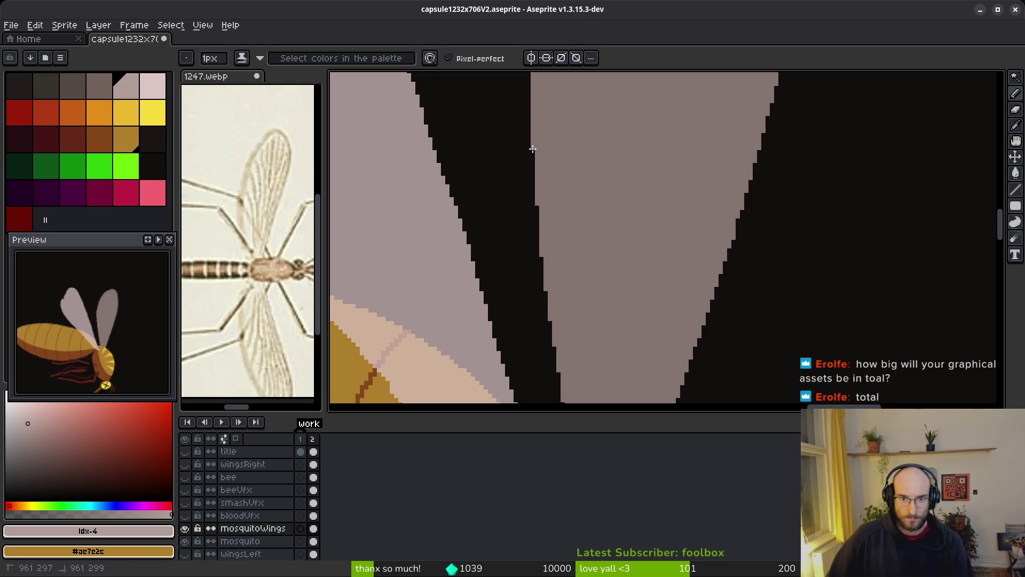
pyautogui.moveTo(582, 306)
pyautogui.mouseDown()
pyautogui.moveTo(566, 181)
pyautogui.moveTo(528, 224)
pyautogui.moveTo(549, 356)
pyautogui.mouseUp()
# Step: Redraw the thin line and light strip beside the wing, undoing one bad stroke
pyautogui.moveTo(524, 124); pyautogui.dragTo(522, 167)
pyautogui.moveTo(524, 218); pyautogui.dragTo(525, 220)
pyautogui.moveTo(523, 126)
pyautogui.mouseDown()
pyautogui.moveTo(525, 200)
pyautogui.moveTo(522, 119)
pyautogui.mouseUp()
pyautogui.moveTo(522, 78); pyautogui.dragTo(525, 114)
pyautogui.moveTo(522, 159); pyautogui.dragTo(523, 160)
pyautogui.hotkey('ctrl', 'z')
pyautogui.moveTo(520, 82); pyautogui.dragTo(523, 131)
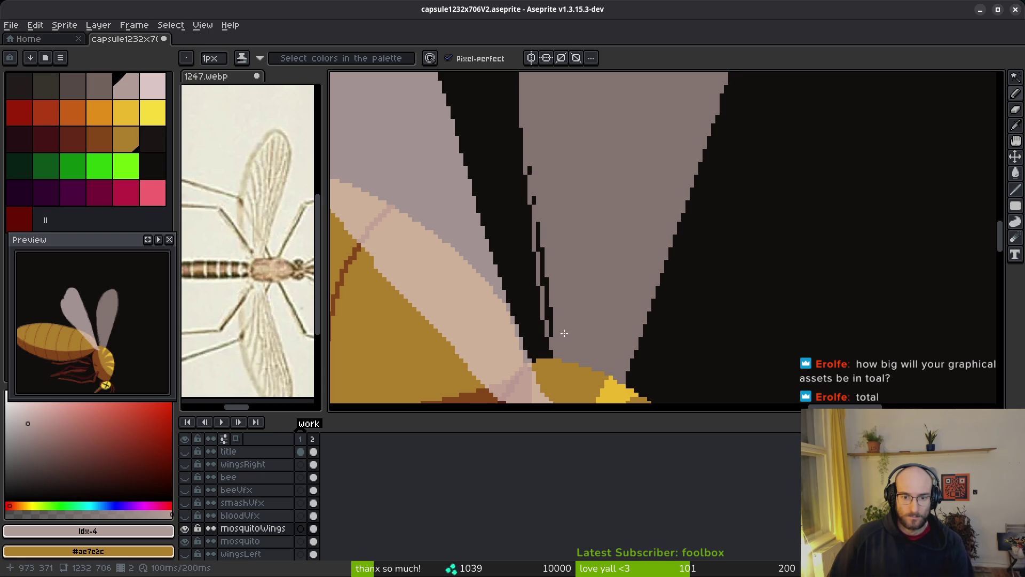
# Step: Flood-fill the thin dark strip and a stray black pixel with wing grey
pyautogui.press('g')
pyautogui.click(548, 312)
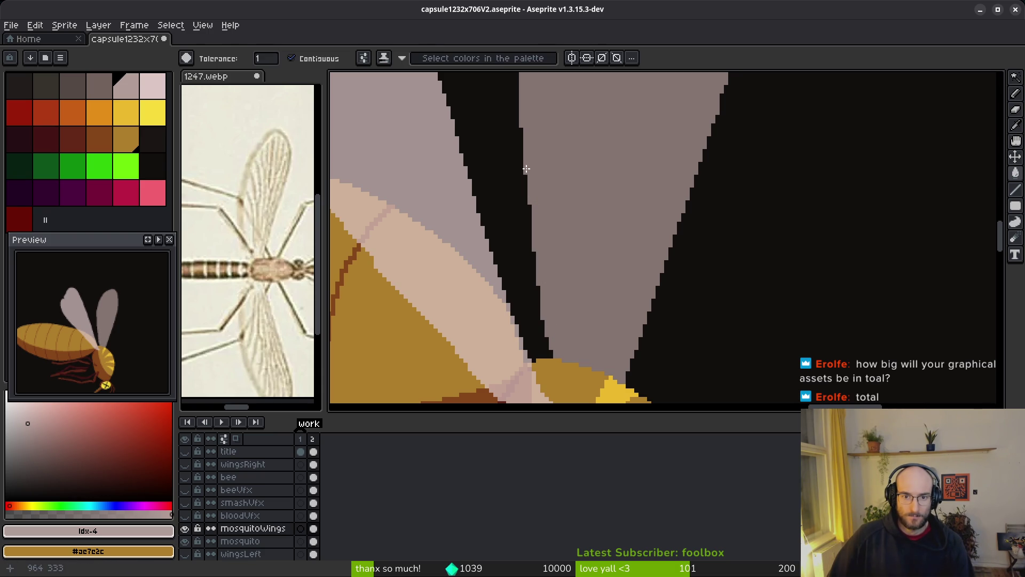
pyautogui.click(529, 170)
pyautogui.press('b')
pyautogui.scroll(2, 570, 211)
pyautogui.scroll(1, 574, 262)
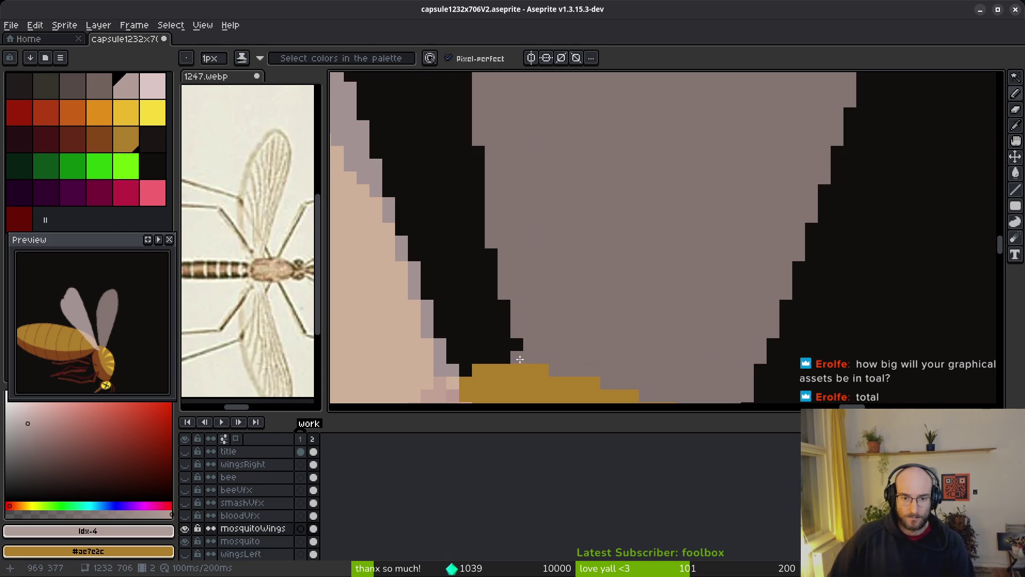
pyautogui.scroll(-2, 531, 327)
pyautogui.scroll(3, 531, 327)
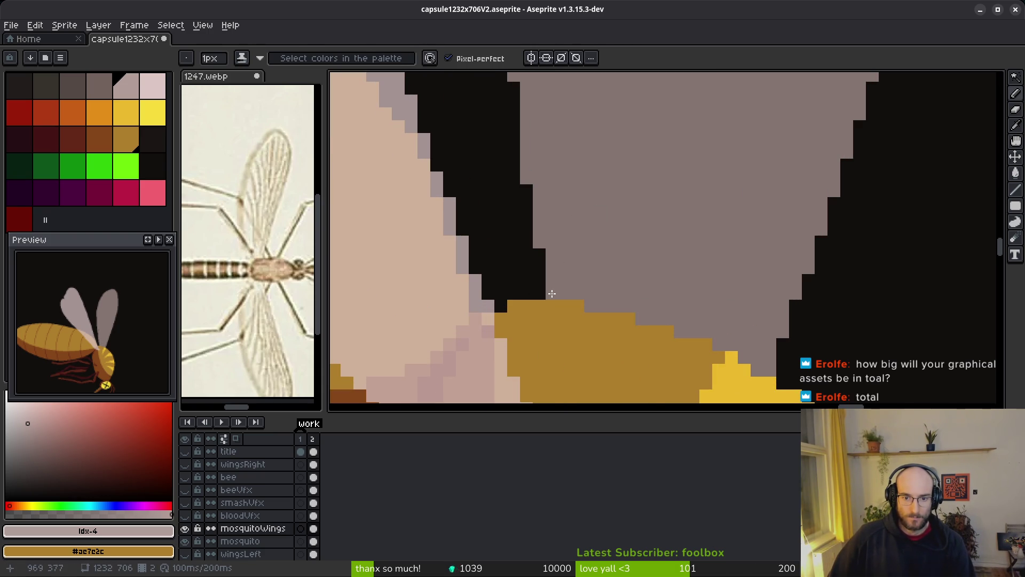
# Step: Save the sprite as capsule1232x706V2.aseprite
pyautogui.press('e')
pyautogui.scroll(-4, 593, 202)
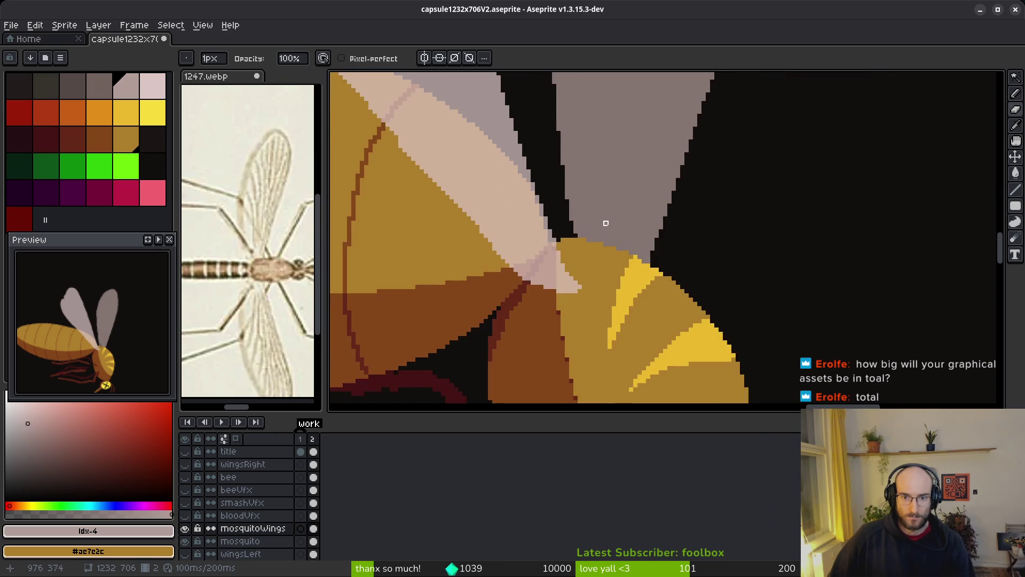
pyautogui.hotkey('ctrl', 's')
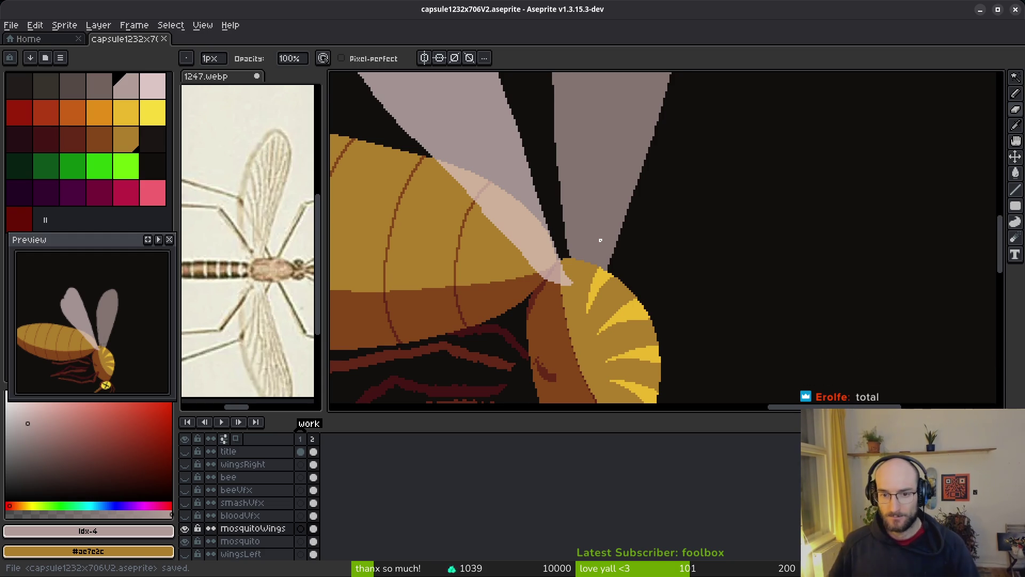
# Step: Set the drawing colour to the wing grey, palette index 4
pyautogui.scroll(1, 600, 240)
pyautogui.scroll(1, 580, 255)
pyautogui.scroll(1, 634, 302)
pyautogui.click(625, 302)
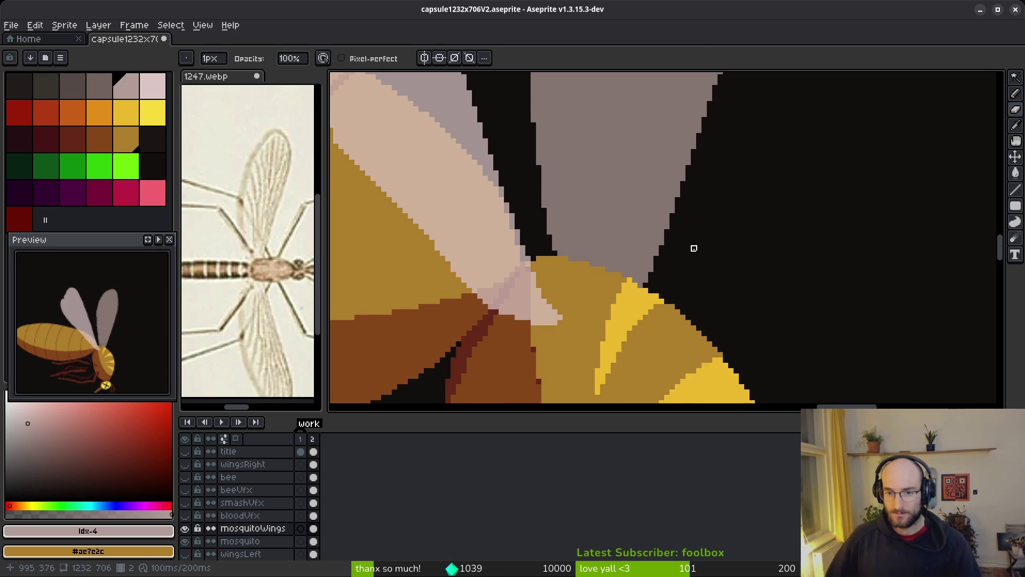
pyautogui.keyDown('alt'); pyautogui.click(618, 232); pyautogui.keyUp('alt')
pyautogui.click(114, 88)
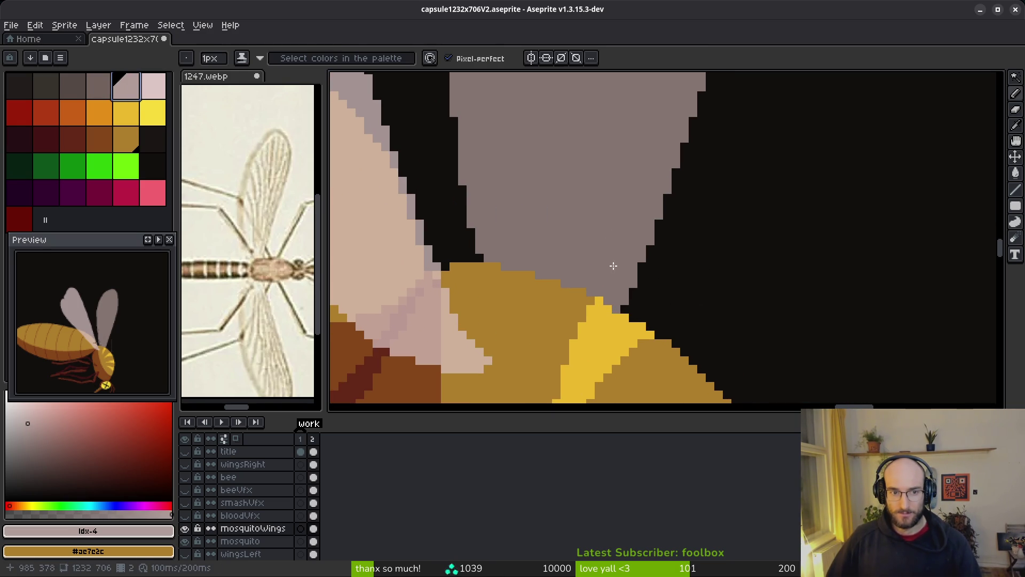
# Step: Erase stray light pixels along the right wing's edge
pyautogui.scroll(1, 671, 270)
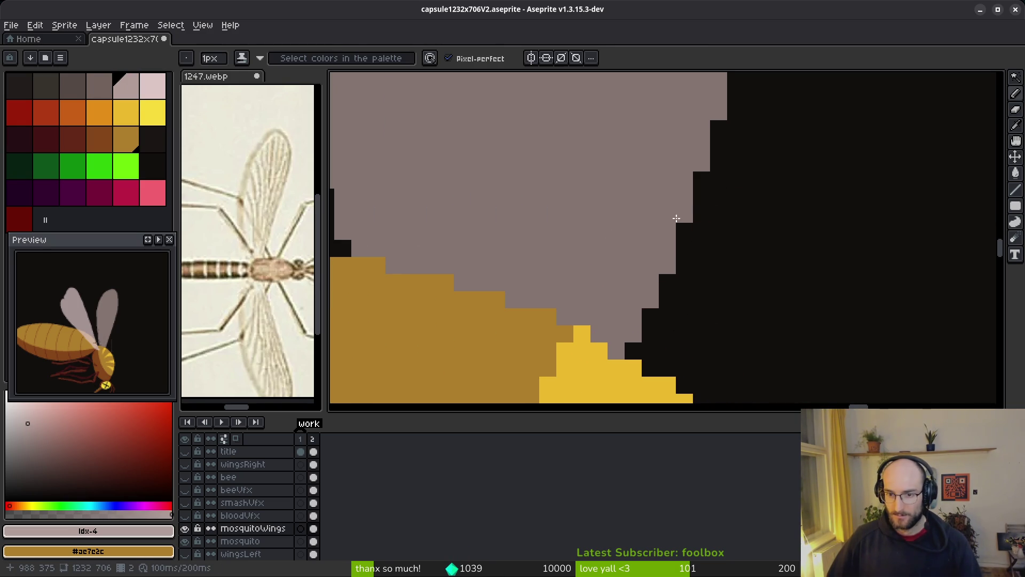
pyautogui.scroll(-5, 783, 183)
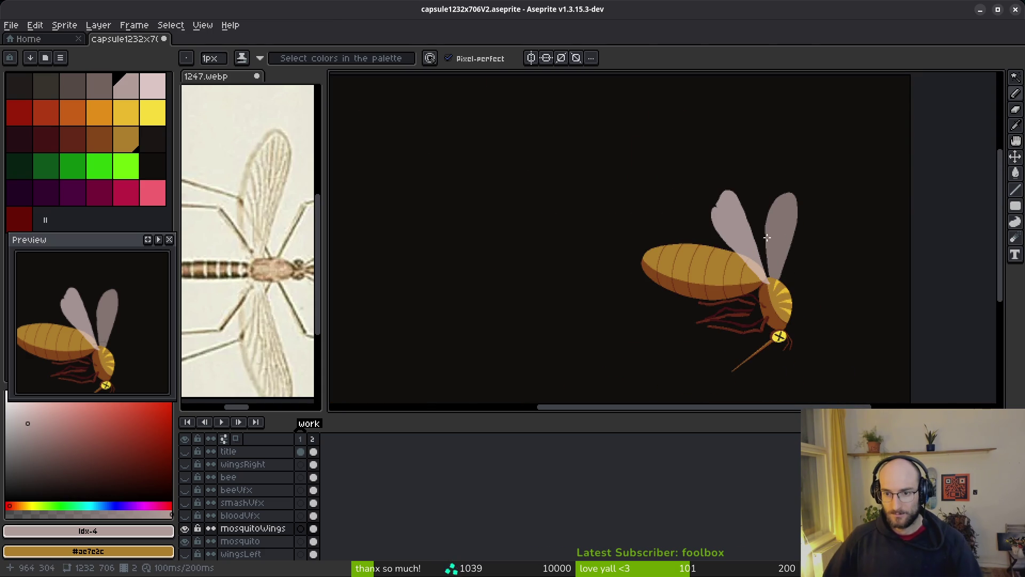
pyautogui.scroll(3, 768, 257)
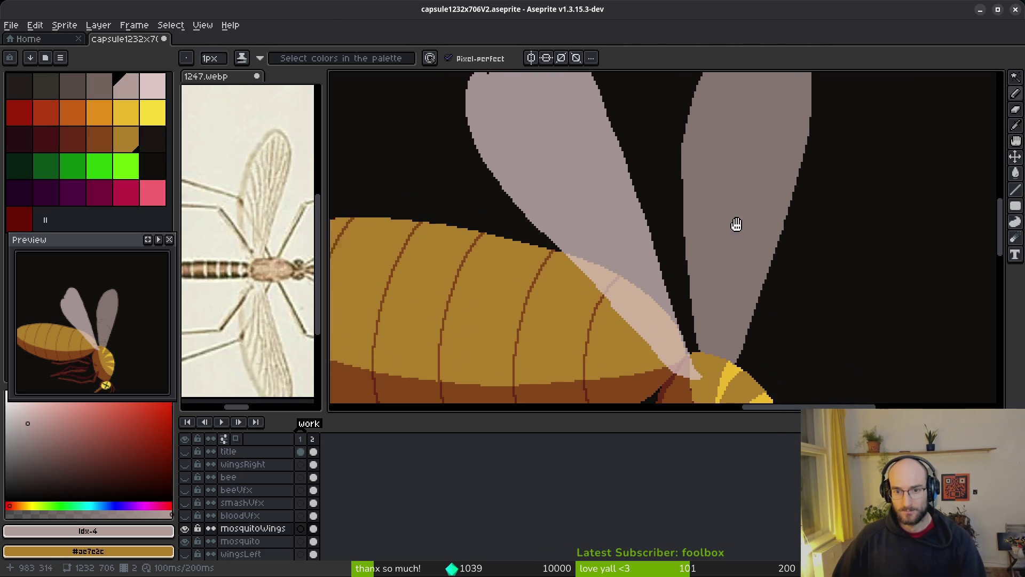
pyautogui.scroll(-2, 749, 261)
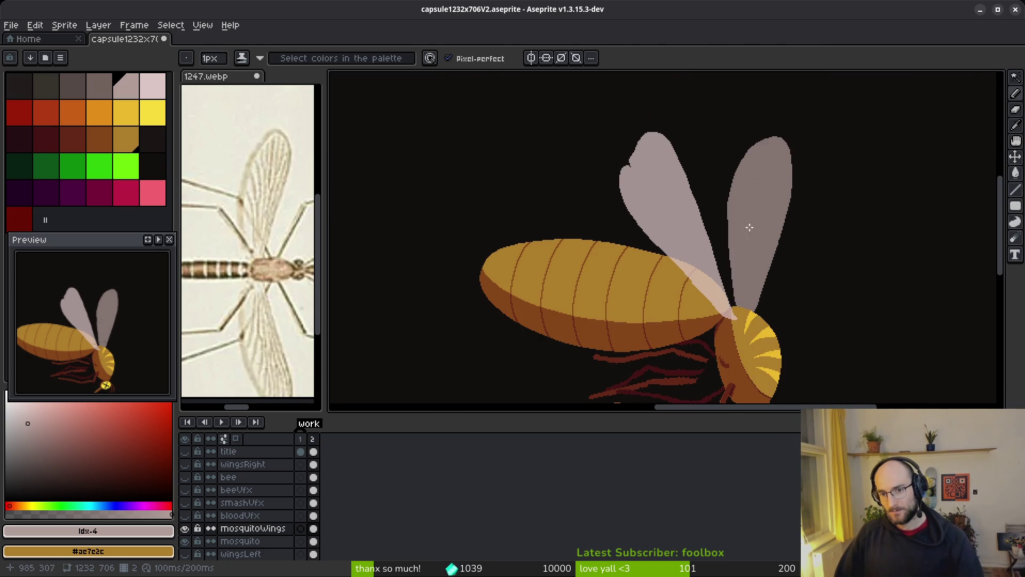
pyautogui.scroll(3, 754, 232)
pyautogui.press('e')
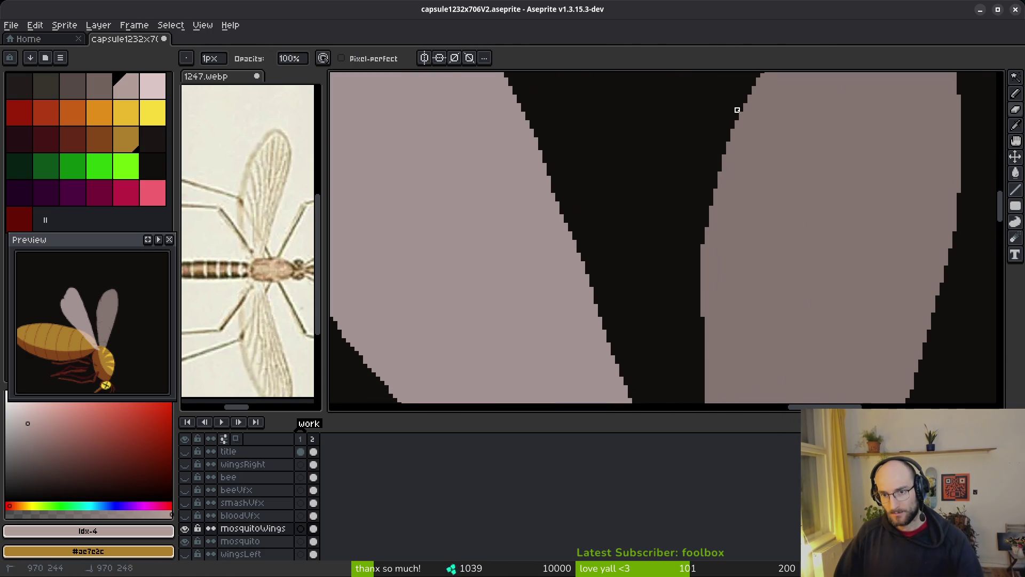
pyautogui.moveTo(703, 243); pyautogui.dragTo(703, 259)
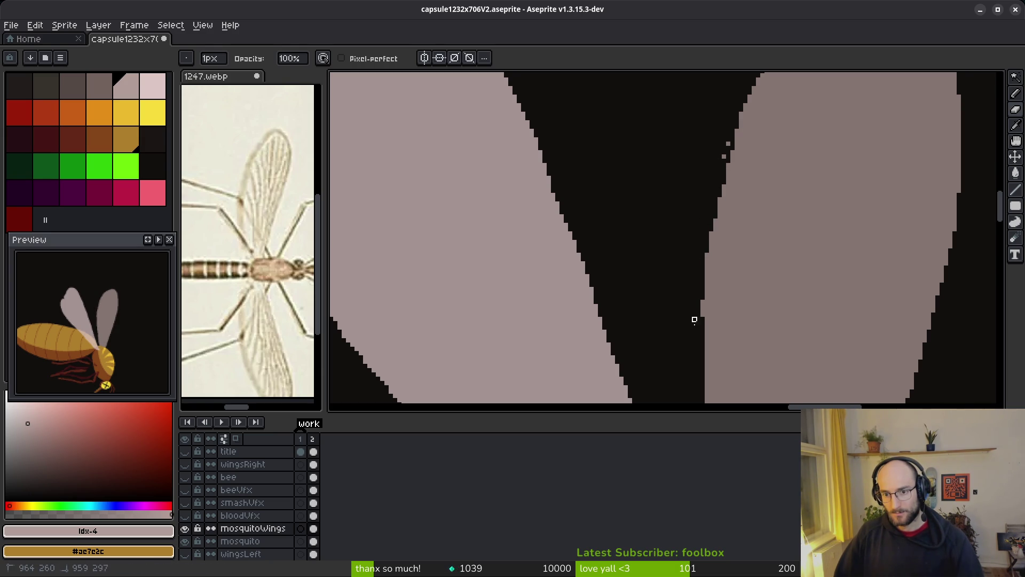
pyautogui.moveTo(702, 315); pyautogui.dragTo(711, 255)
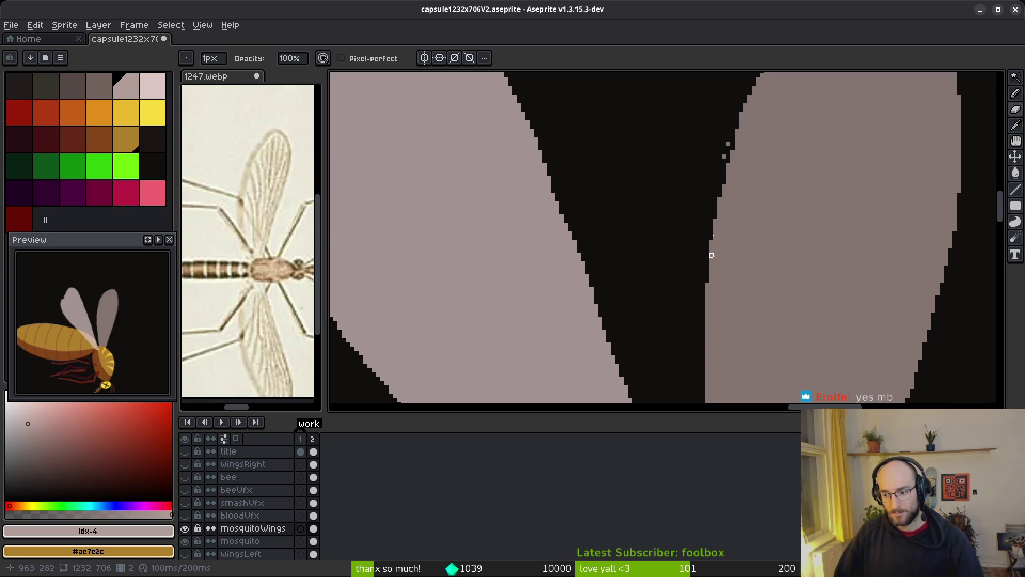
pyautogui.moveTo(719, 199); pyautogui.dragTo(703, 259)
pyautogui.moveTo(720, 199); pyautogui.dragTo(704, 261)
# Step: Re-pick palette colour 4 and view the wings' other animation frame with the Eraser ready
pyautogui.keyDown('alt'); pyautogui.click(721, 217); pyautogui.keyUp('alt')
pyautogui.click(135, 95)
pyautogui.scroll(2, 737, 199)
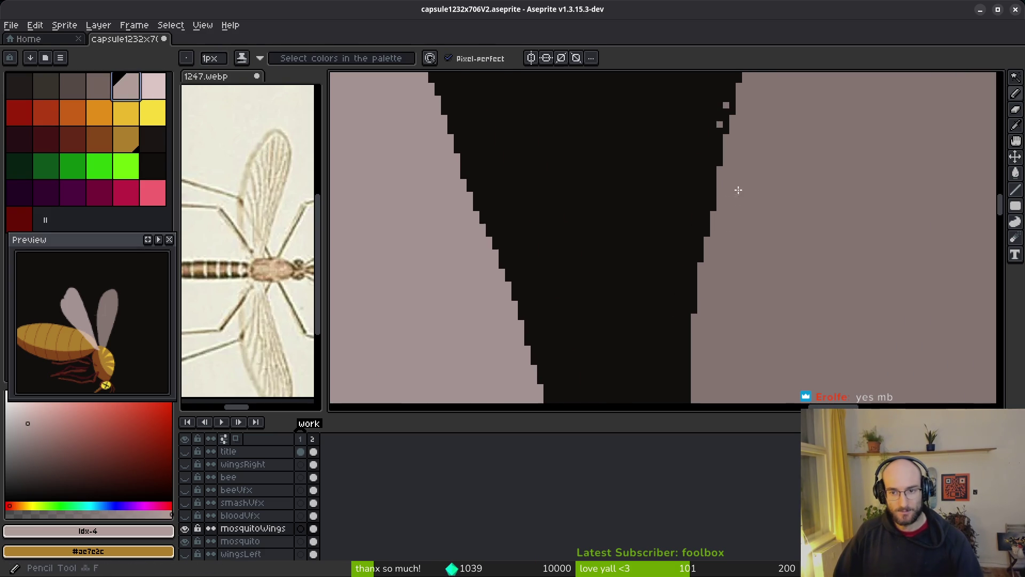
pyautogui.moveTo(710, 226); pyautogui.dragTo(651, 293)
pyautogui.press('b')
pyautogui.press('Right')
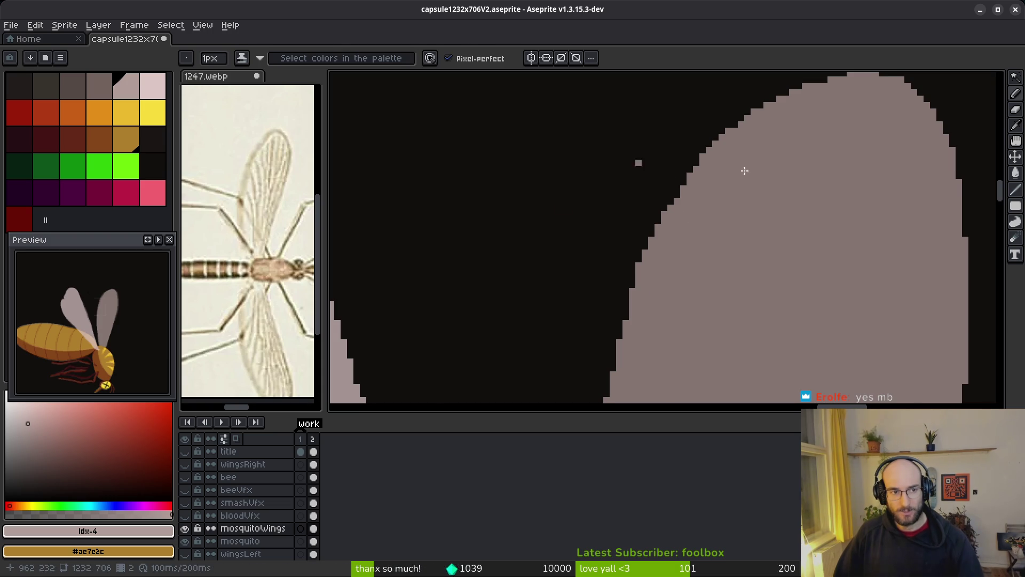
pyautogui.scroll(1, 658, 197)
pyautogui.scroll(-2, 726, 225)
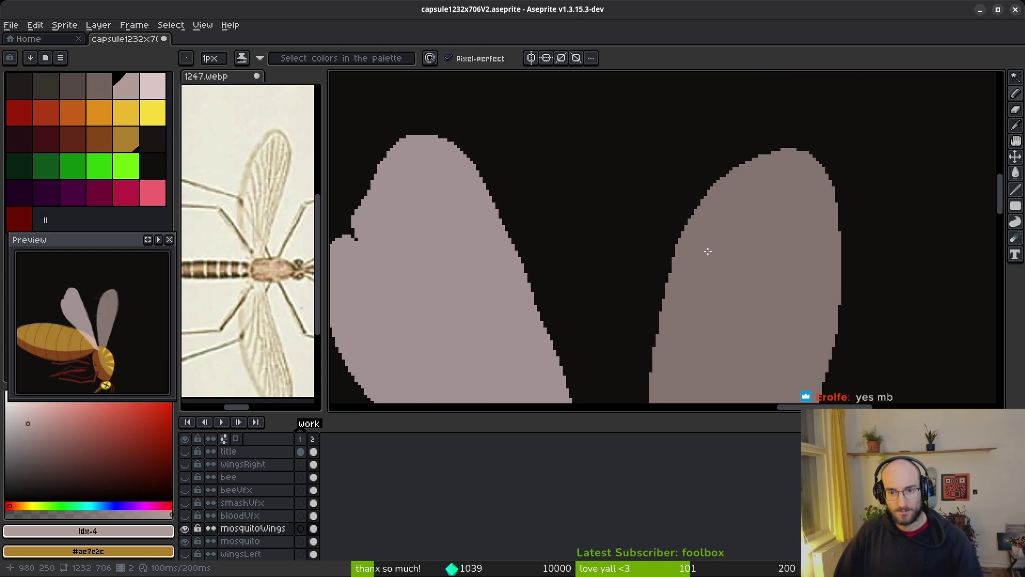
pyautogui.scroll(2, 699, 252)
pyautogui.press('e')
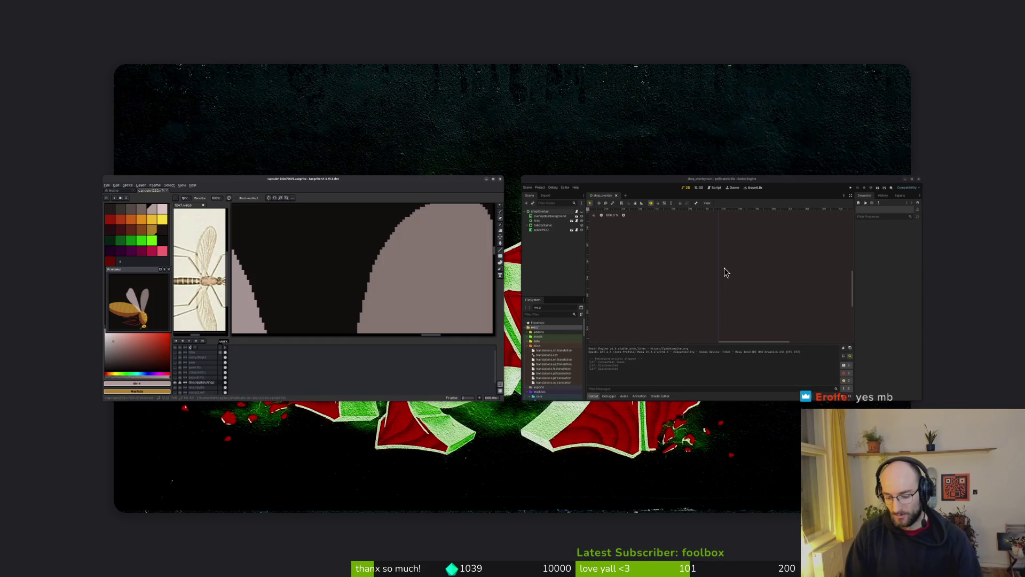
pyautogui.press('super+e')
# Step: Check the properties of pollinate-or-die/assets/art (459 items, 1.9 MB), then close Files
pyautogui.click(265, 291)
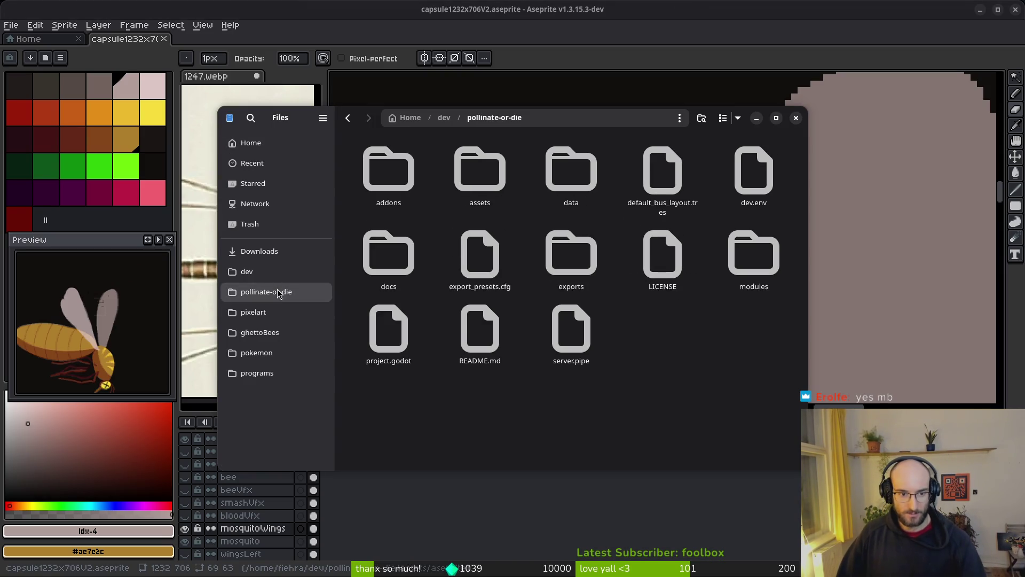
pyautogui.doubleClick(478, 176)
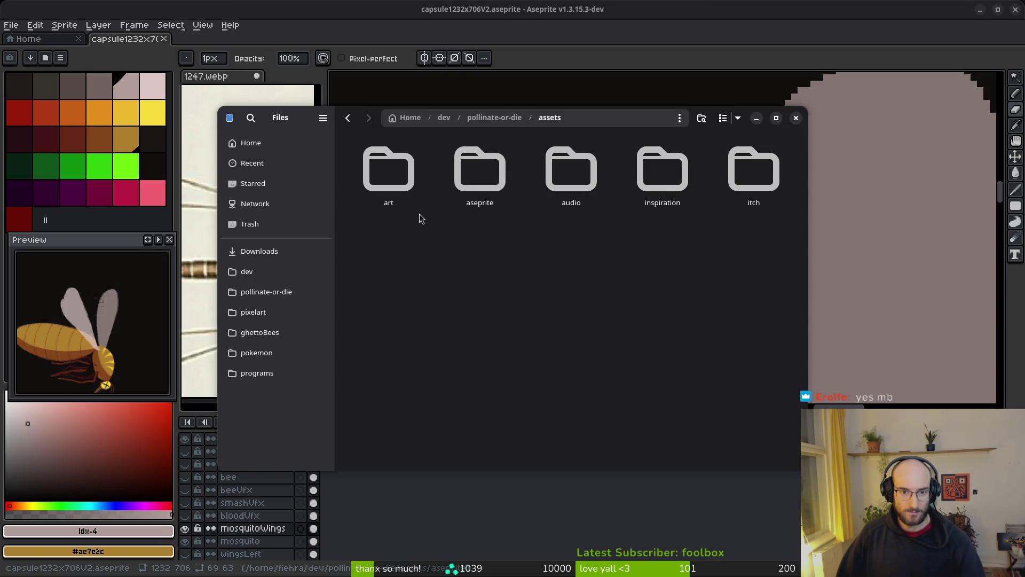
pyautogui.rightClick(389, 166)
pyautogui.click(428, 351)
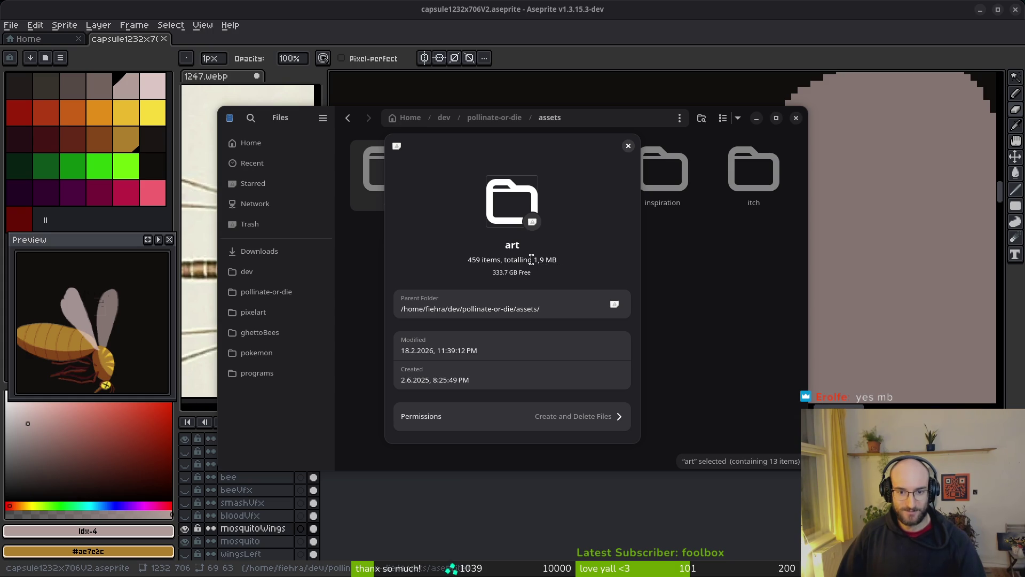
pyautogui.click(628, 146)
pyautogui.click(796, 117)
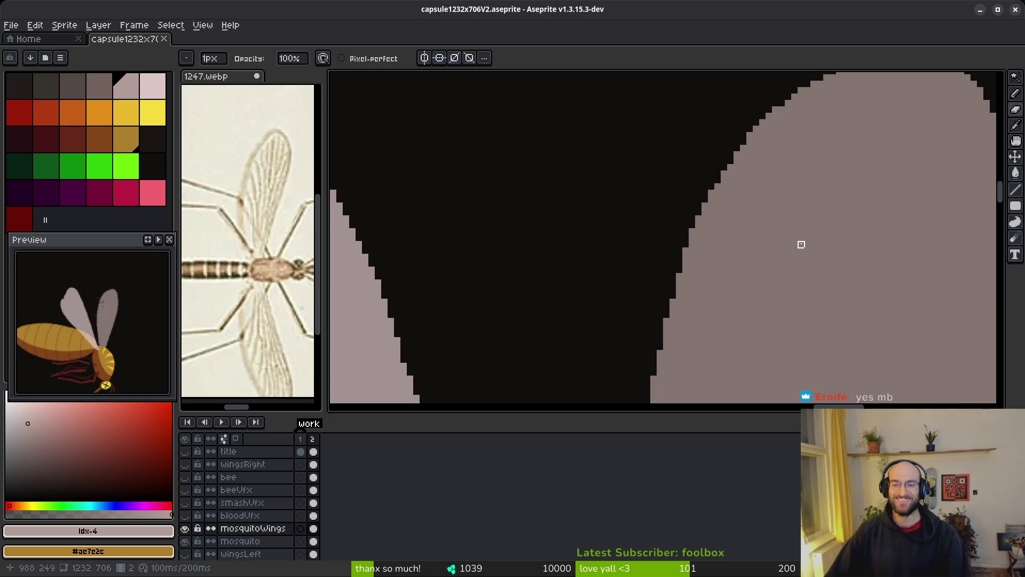
# Step: Save capsule1232x706V2.aseprite again and switch to the Godot editor
pyautogui.scroll(-3, 625, 224)
pyautogui.scroll(2, 654, 206)
pyautogui.hotkey('ctrl', 's')
pyautogui.scroll(-3, 593, 267)
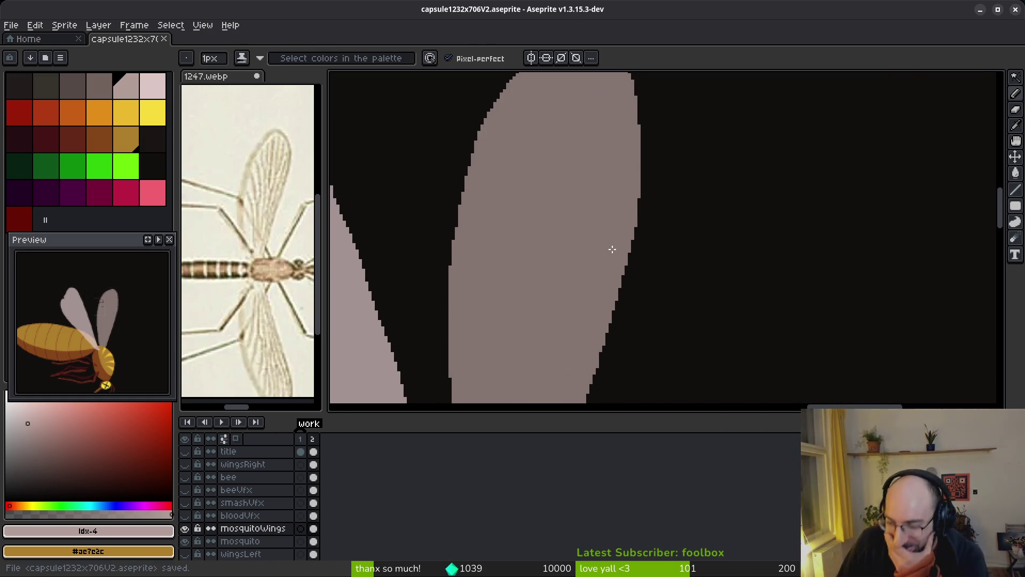
pyautogui.hotkey('alt', 'Tab')
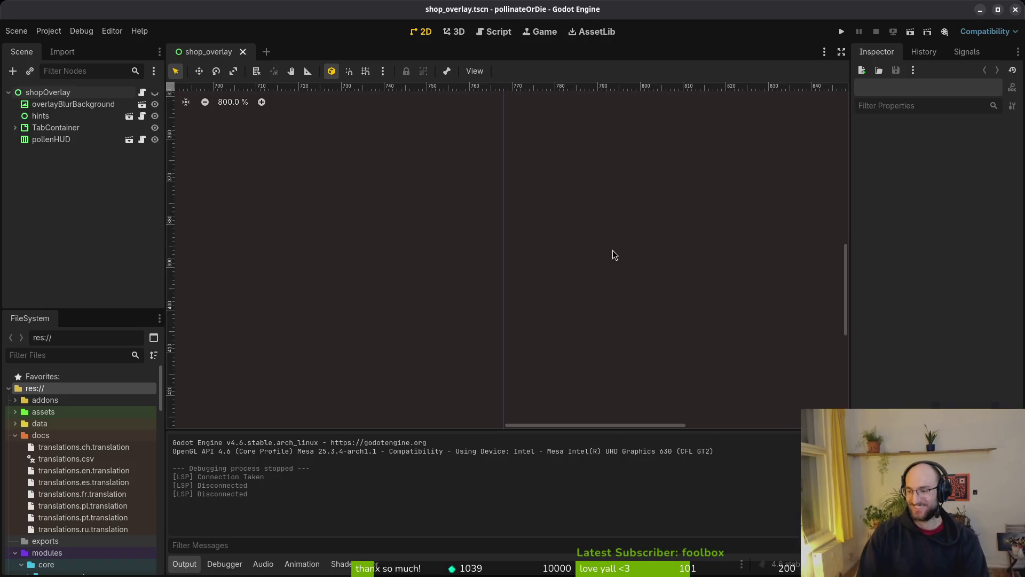
# Step: Run pollinateOrDie and start a new game past the opening dialogue
pyautogui.click(842, 32)
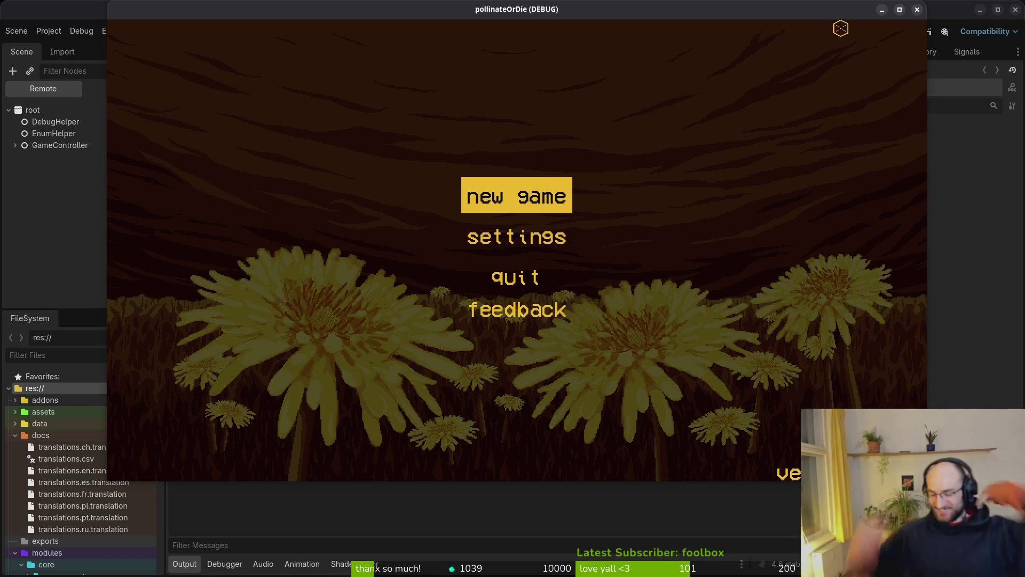
pyautogui.press('Return')
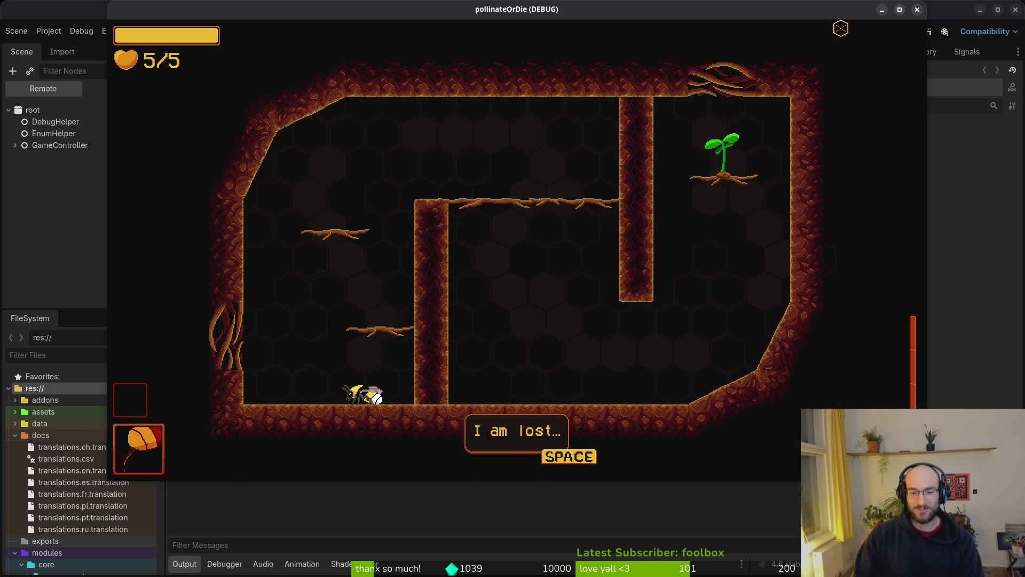
pyautogui.press('space')
pyautogui.press('space')
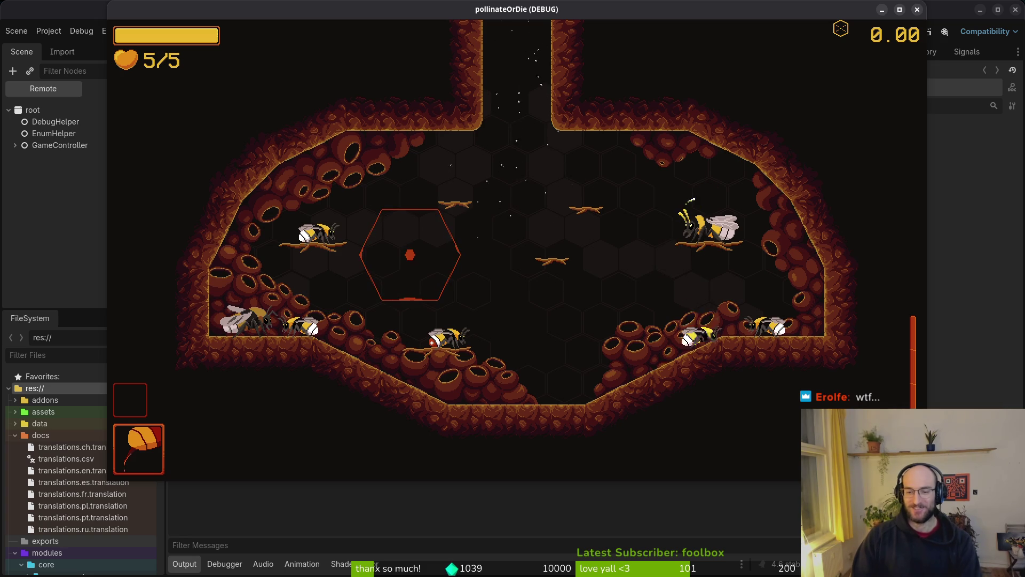
# Step: Browse the hive upgrades, then restore and shrink the game window over the editor
pyautogui.press('e')
pyautogui.press('Right')
pyautogui.press('Right')
pyautogui.press('Right')
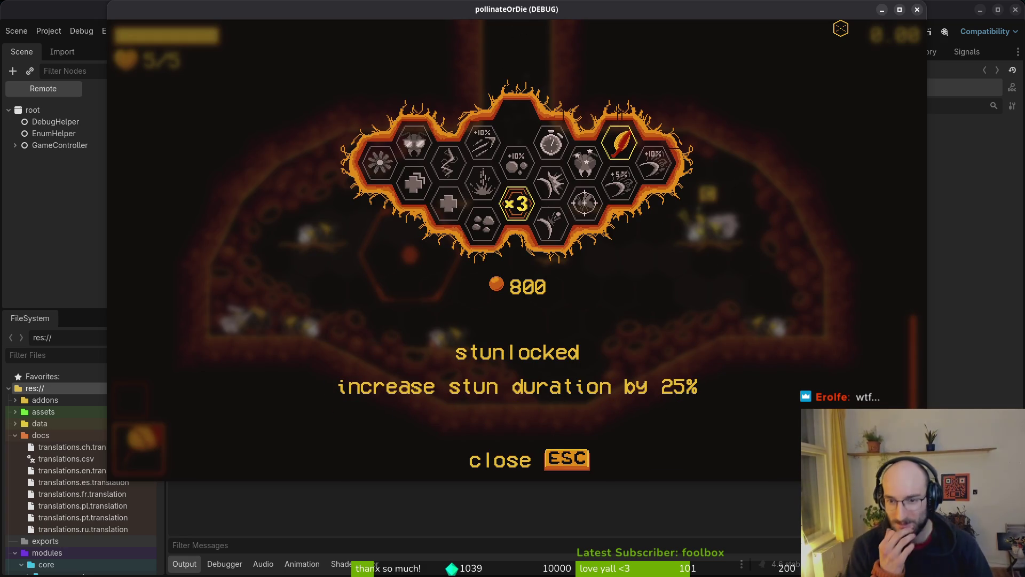
pyautogui.press('Down')
pyautogui.press('Left')
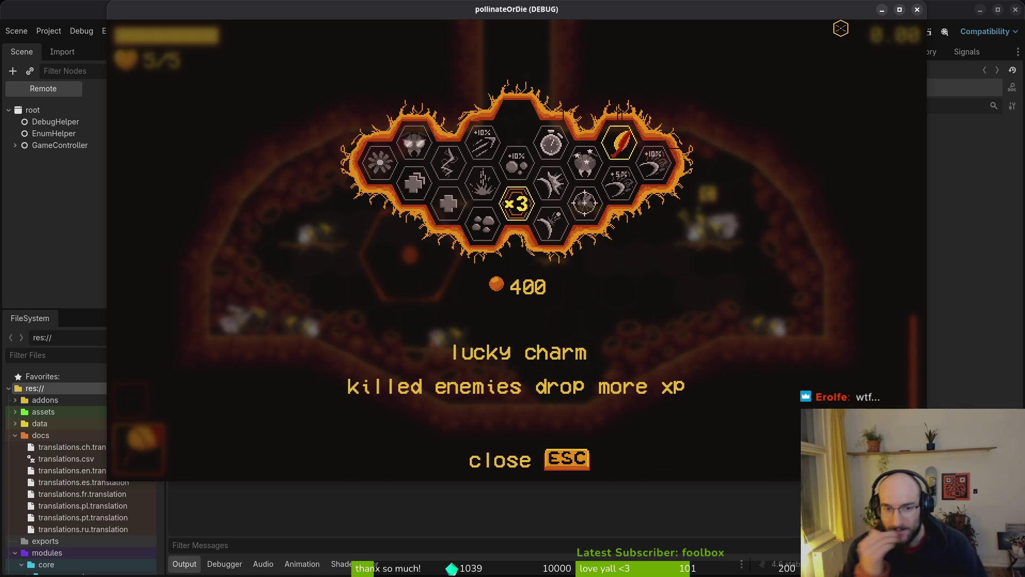
pyautogui.press('Down')
pyautogui.press('Escape')
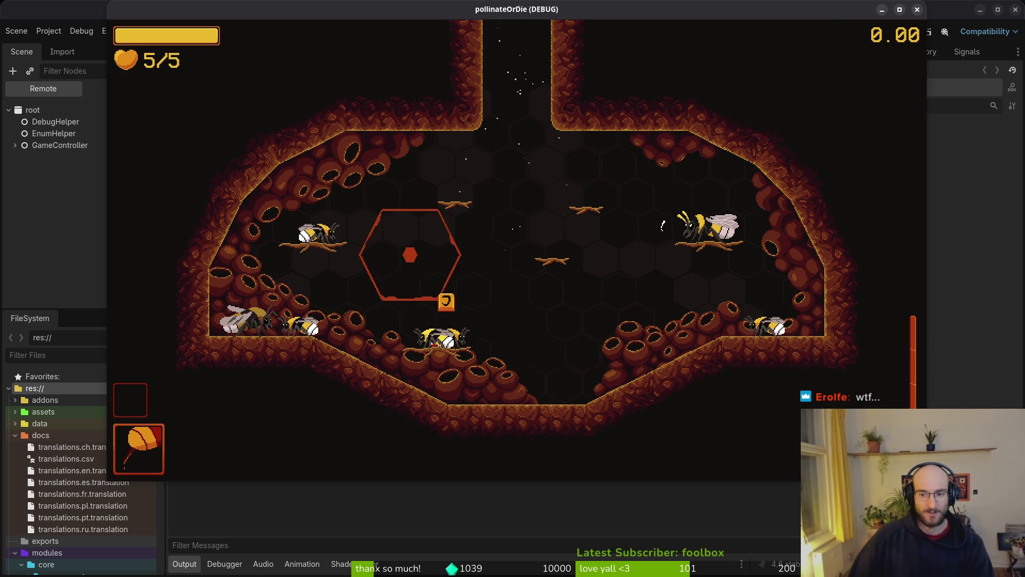
pyautogui.click(899, 9)
pyautogui.moveTo(510, 341)
pyautogui.mouseDown()
pyautogui.moveTo(444, 209)
pyautogui.moveTo(969, 516)
pyautogui.mouseUp()
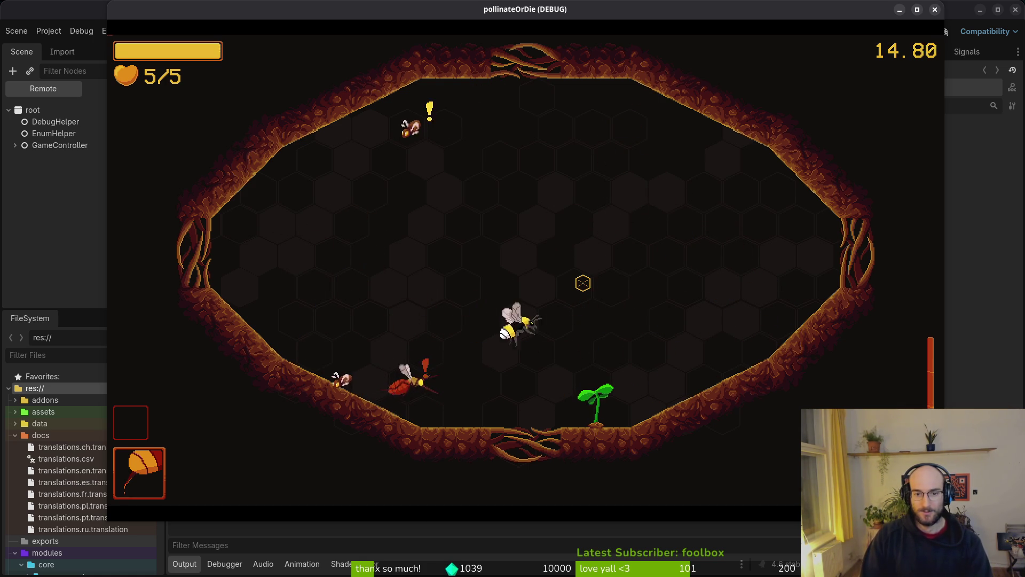
# Step: Pause the game and look at the debugging options before resuming
pyautogui.press('Escape')
pyautogui.press('Return')
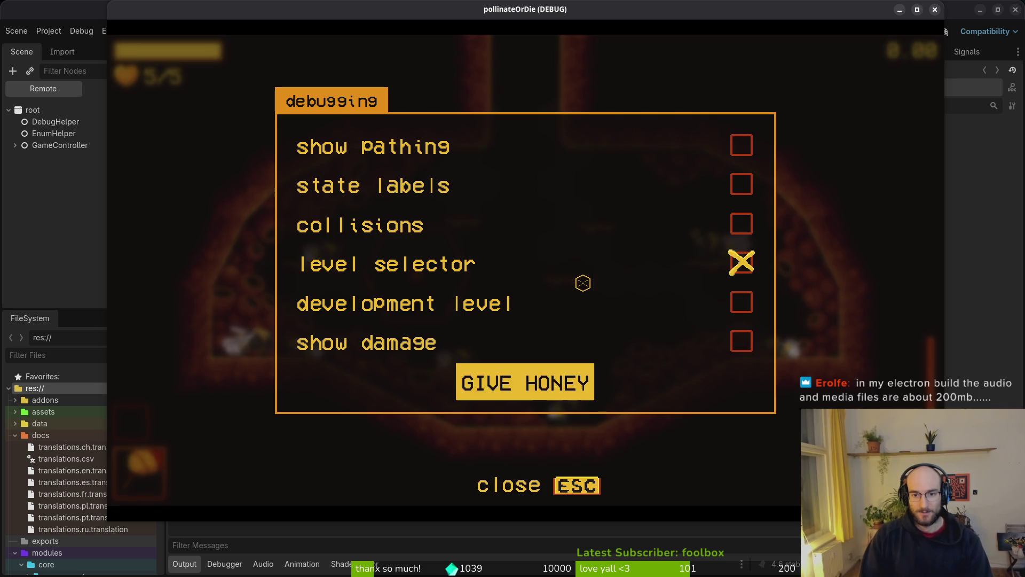
pyautogui.press('Escape')
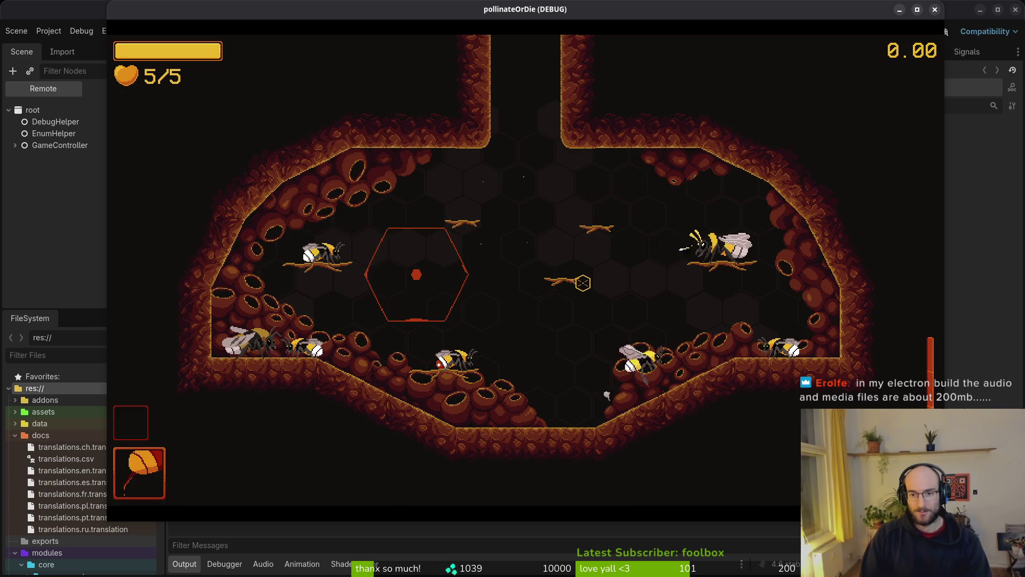
# Step: Select the UV vision upgrade, resume play and strike the arena enemies
pyautogui.press('Tab')
pyautogui.press('Tab')
pyautogui.press('Tab')
pyautogui.press('Tab')
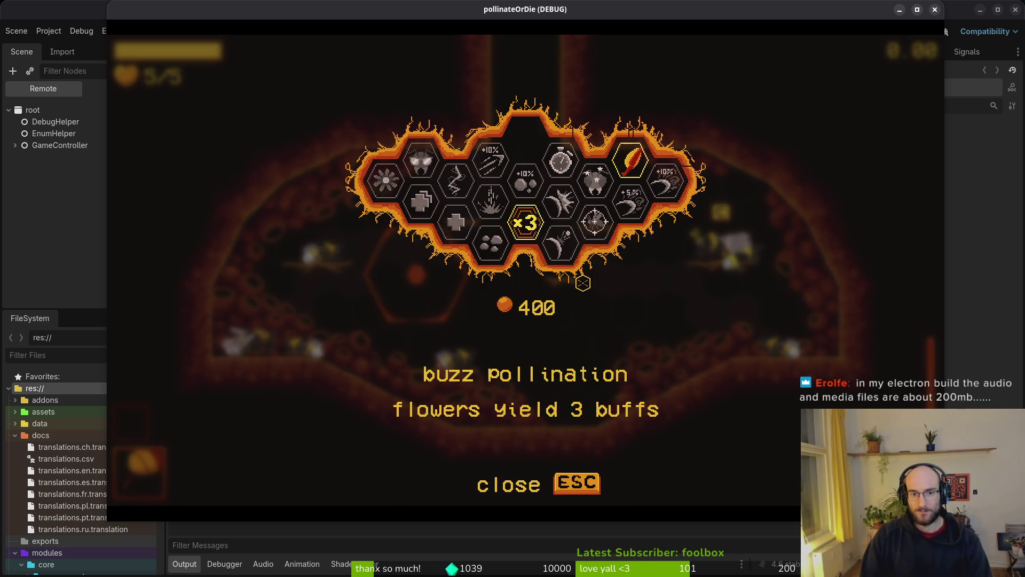
pyautogui.hotkey('shift', 'Tab')
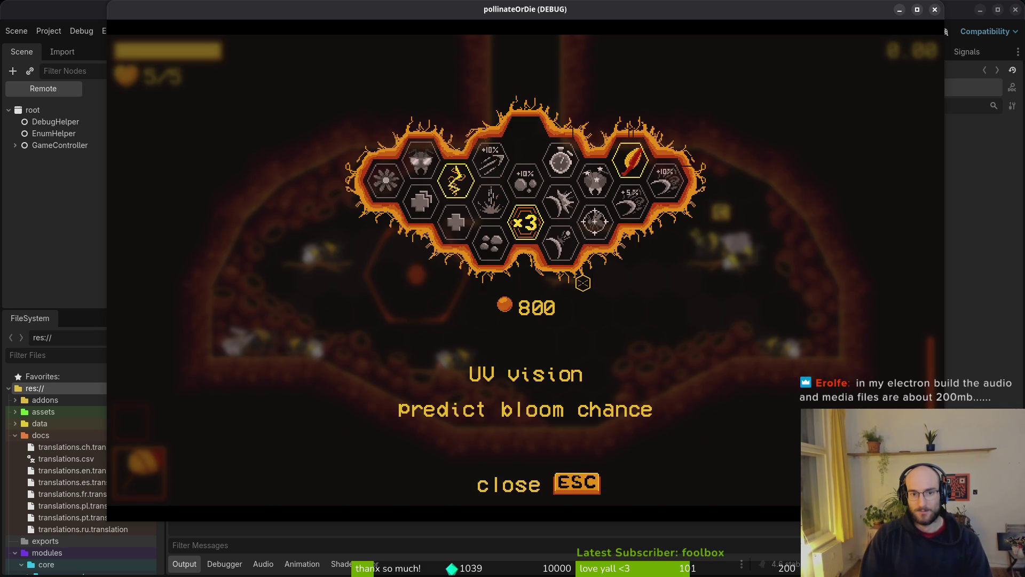
pyautogui.press('Escape')
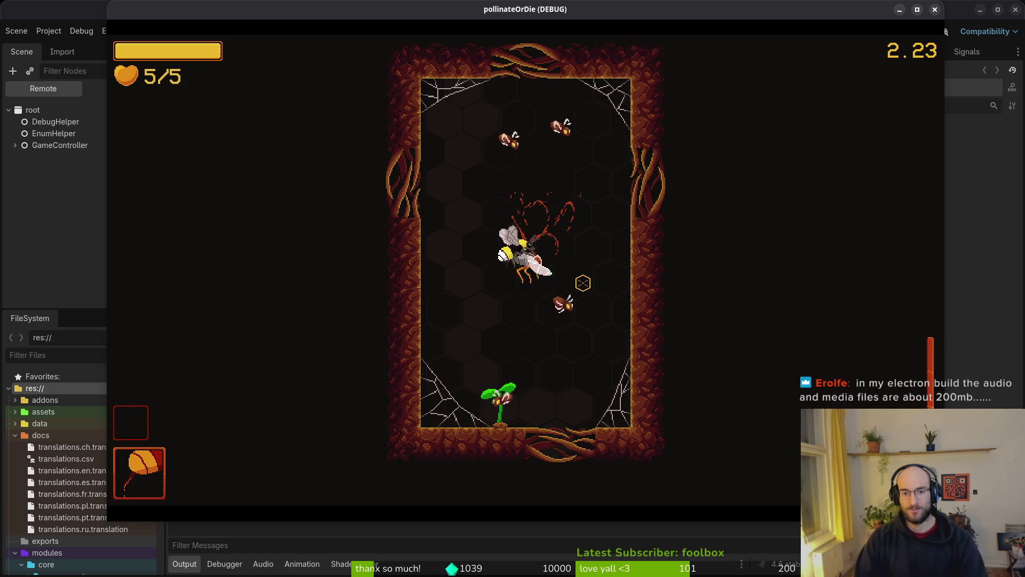
pyautogui.click(583, 283)
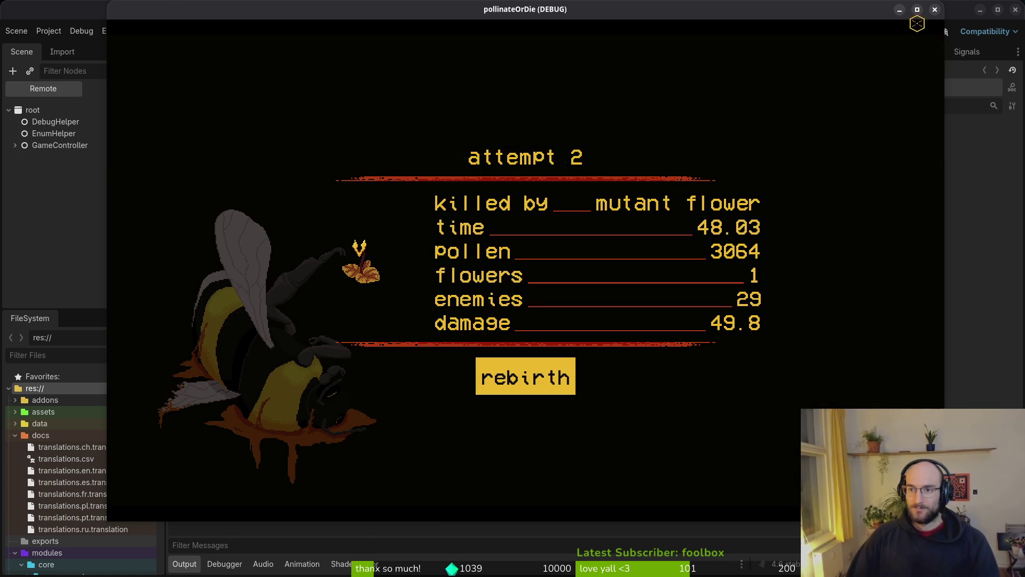
# Step: Close the game window after playing through the mosquito fights
pyautogui.click(935, 9)
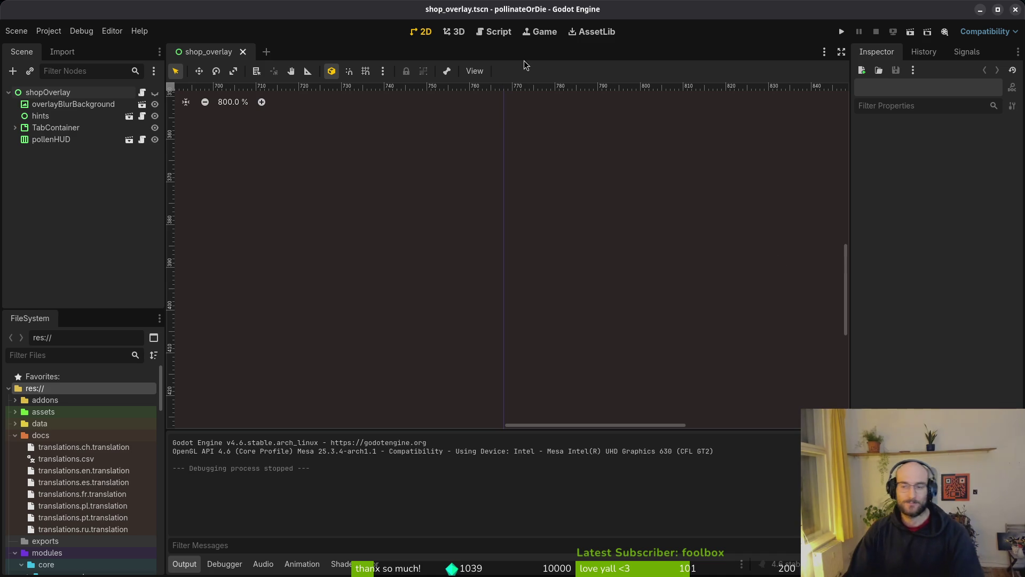
# Step: Minimize Godot, pick the pale pink Idx-5 swatch in Aseprite, and open Files on Home
pyautogui.click(1014, 10)
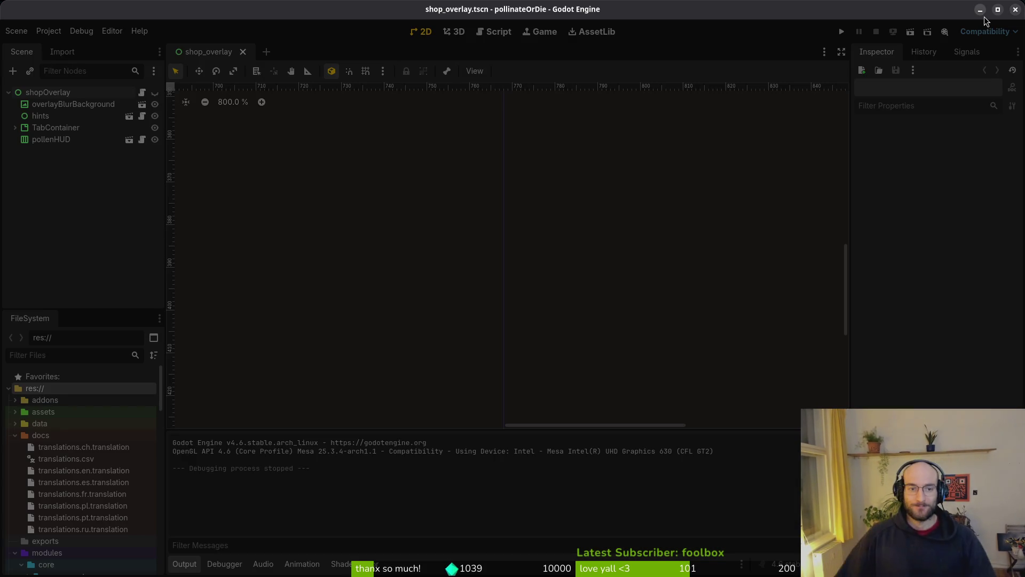
pyautogui.scroll(-5, 587, 235)
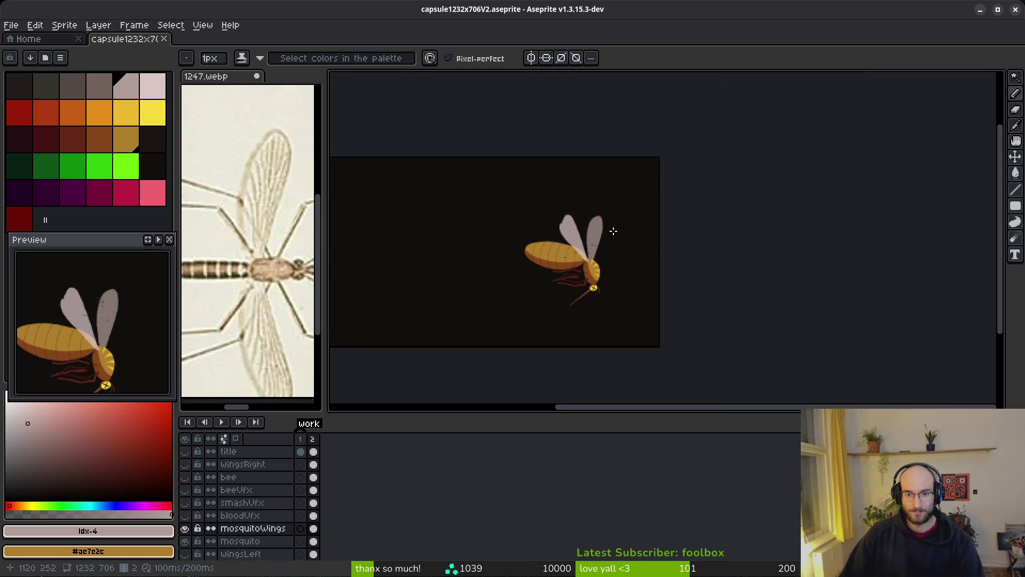
pyautogui.scroll(3, 598, 270)
pyautogui.click(162, 81)
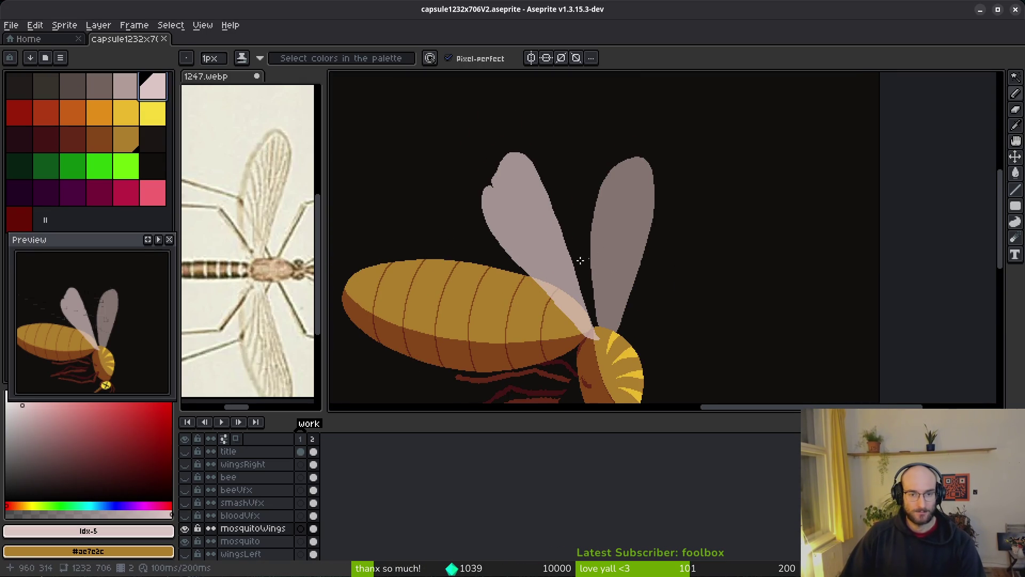
pyautogui.press('super')
pyautogui.press('super+e')
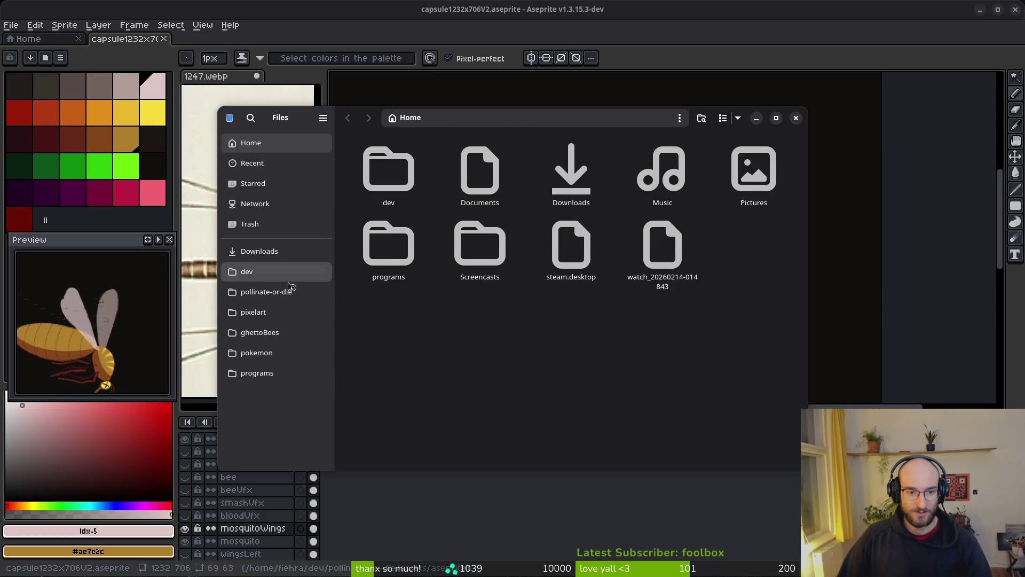
# Step: Check pollinate-or-die/assets/audio's properties (113 items, 68,4 MB), then close the Files window
pyautogui.click(266, 291)
pyautogui.doubleClick(481, 176)
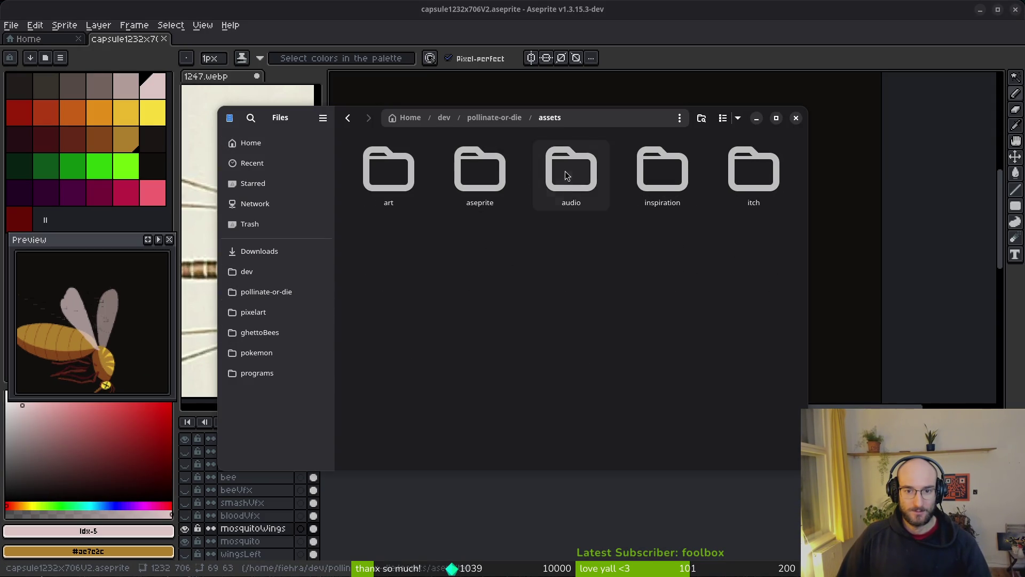
pyautogui.rightClick(572, 195)
pyautogui.click(609, 369)
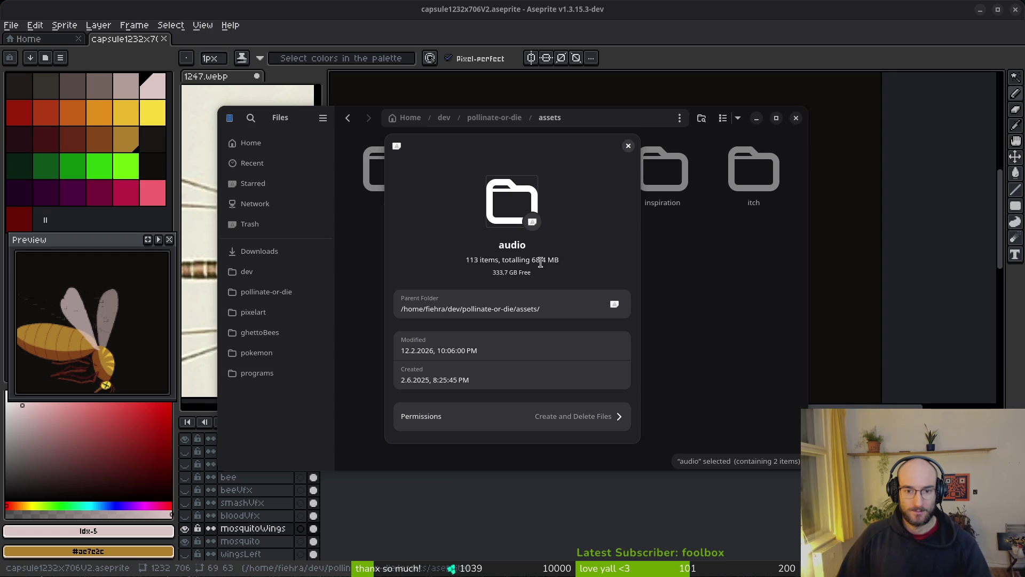
pyautogui.click(628, 147)
pyautogui.click(795, 117)
# Step: Zoom in on the mosquitoWings layer and frame the upper part of the left wing
pyautogui.hscroll(-2, 629, 274)
pyautogui.scroll(-1, 629, 274)
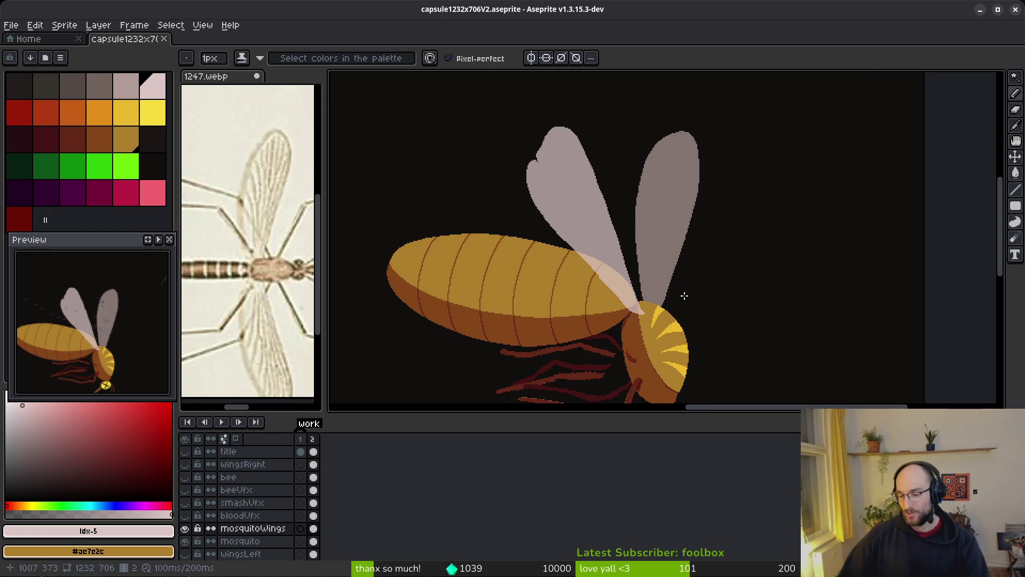
pyautogui.hscroll(-1, 691, 267)
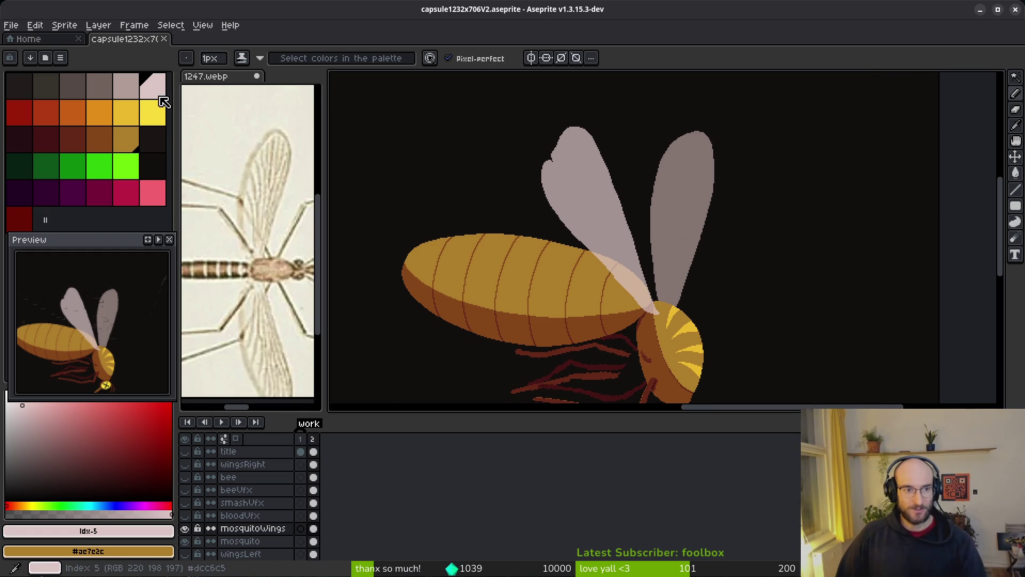
pyautogui.hscroll(-1, 634, 259)
pyautogui.scroll(1, 634, 259)
pyautogui.scroll(2, 647, 256)
pyautogui.scroll(-2, 624, 222)
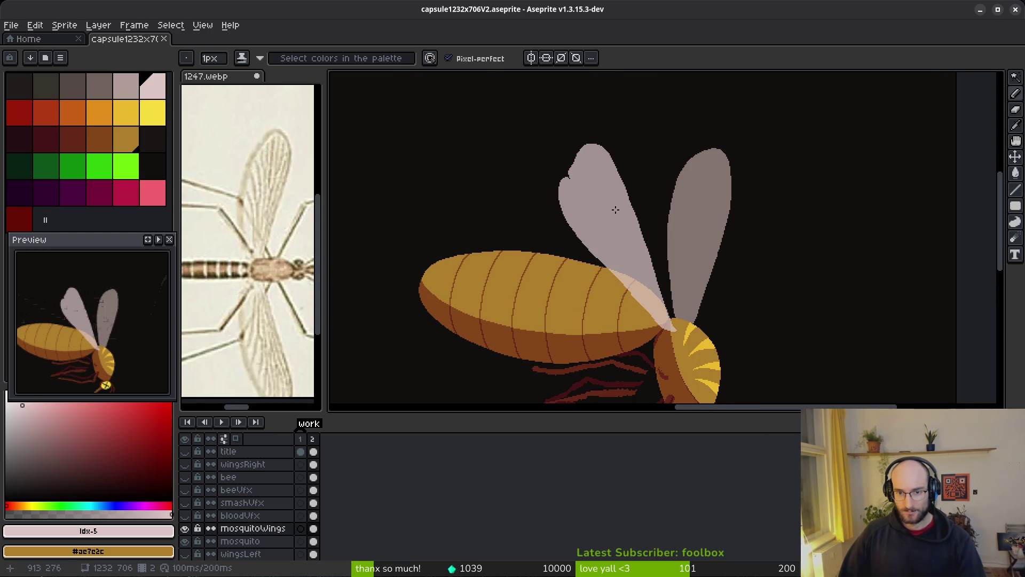
pyautogui.scroll(3, 630, 213)
pyautogui.press('e')
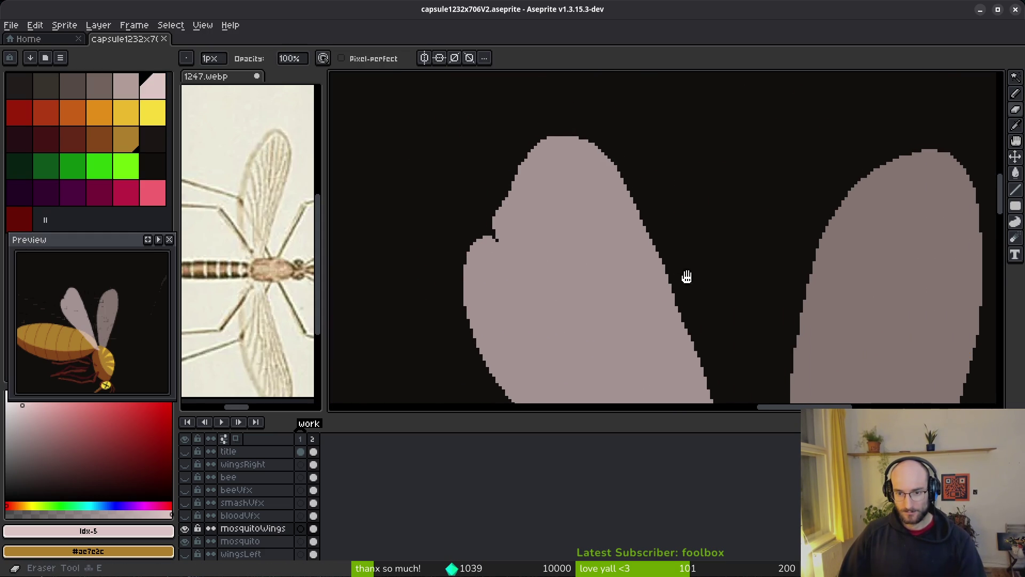
pyautogui.scroll(2, 713, 331)
pyautogui.scroll(-2, 705, 306)
pyautogui.press('b')
pyautogui.scroll(1, 650, 216)
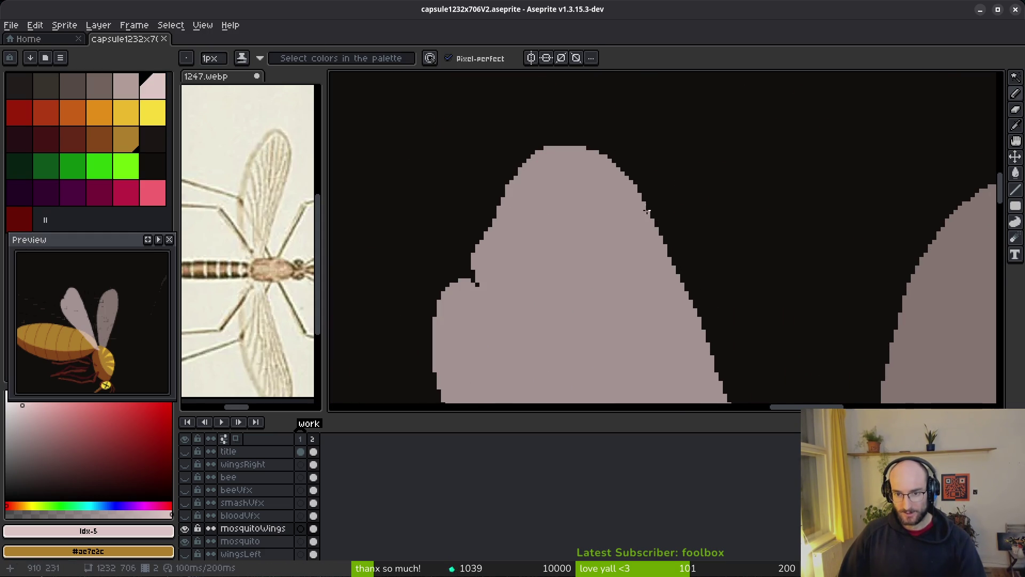
pyautogui.scroll(1, 675, 271)
pyautogui.moveTo(691, 323); pyautogui.dragTo(639, 188)
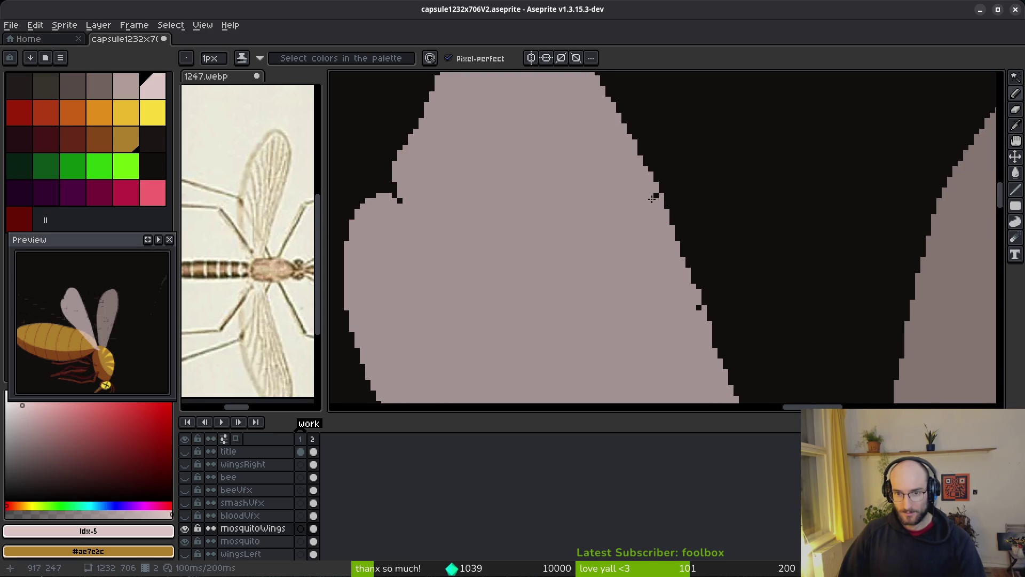
pyautogui.scroll(-3, 694, 318)
pyautogui.press('e')
pyautogui.scroll(3, 710, 326)
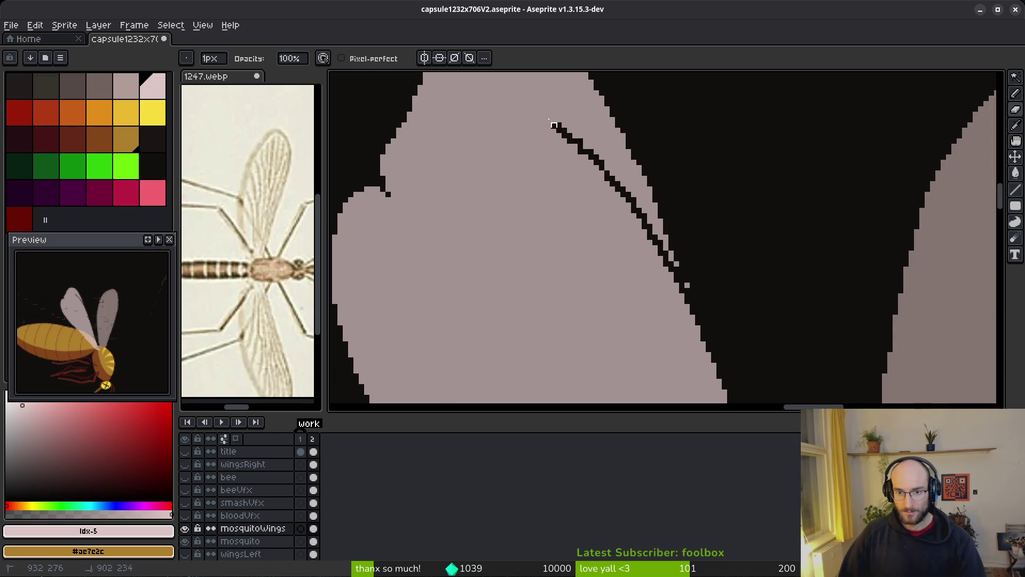
# Step: Draw and touch up a dark pixel vein line along the left wing's edge
pyautogui.moveTo(533, 109); pyautogui.dragTo(644, 228)
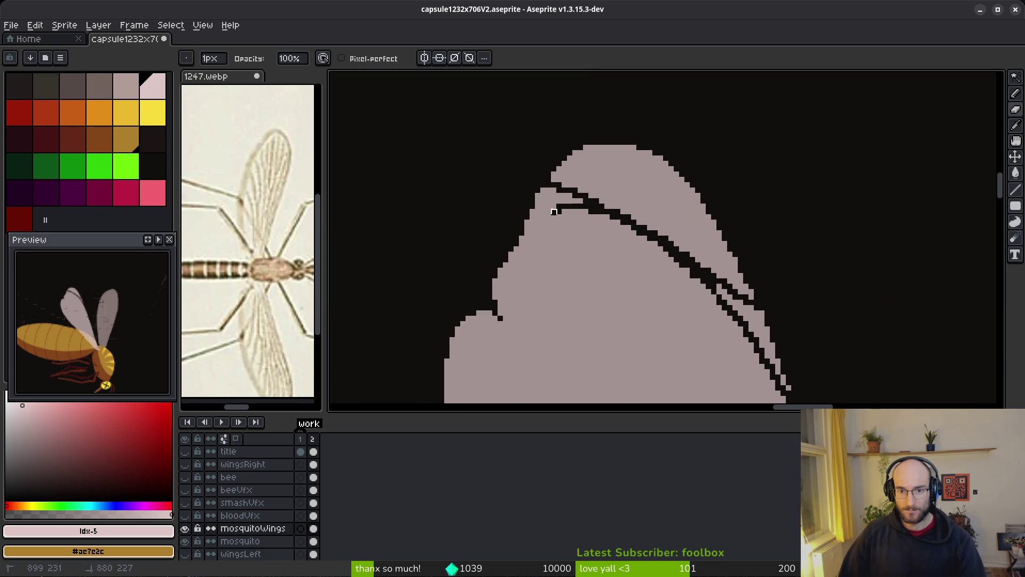
pyautogui.scroll(-2, 489, 238)
pyautogui.scroll(3, 534, 282)
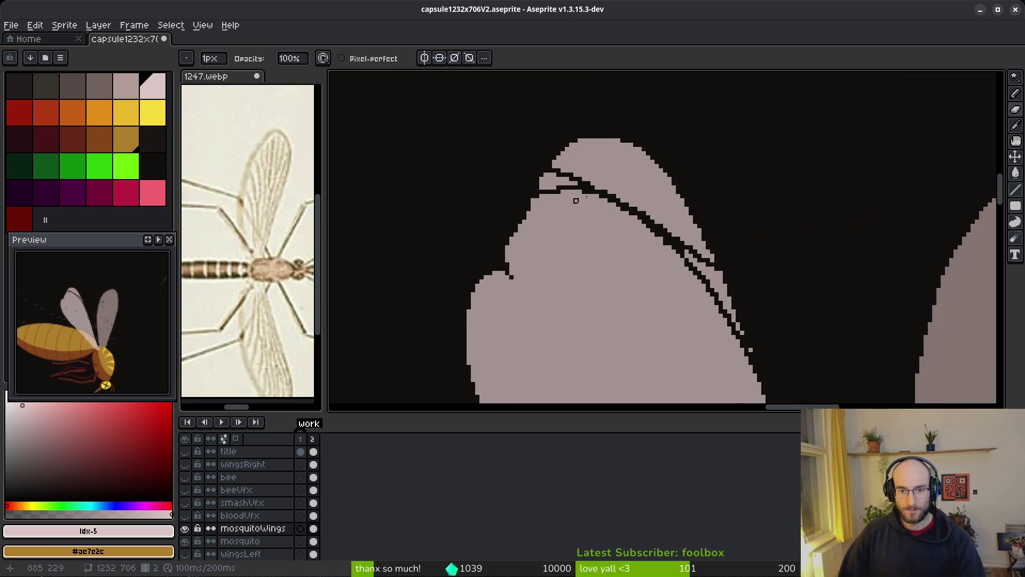
pyautogui.moveTo(576, 187); pyautogui.dragTo(562, 200)
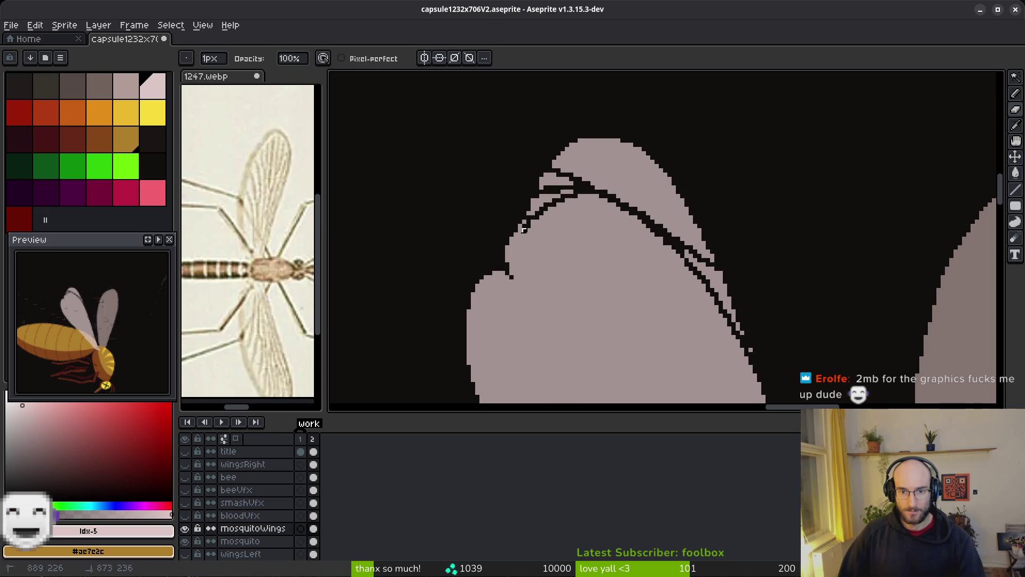
pyautogui.moveTo(490, 358); pyautogui.dragTo(527, 209)
pyautogui.moveTo(506, 161); pyautogui.dragTo(505, 204)
pyautogui.scroll(-3, 544, 331)
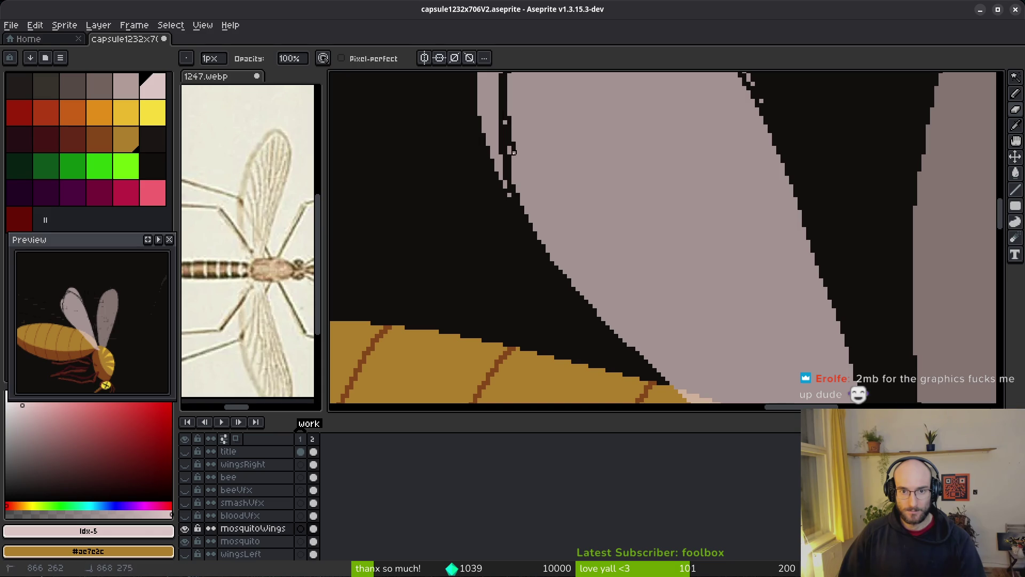
pyautogui.scroll(-3, 616, 357)
pyautogui.scroll(3, 601, 234)
pyautogui.scroll(1, 602, 234)
# Step: Magic Wand the thin outer strip at the left wing's edge
pyautogui.press('w')
pyautogui.click(533, 217)
pyautogui.click(534, 216)
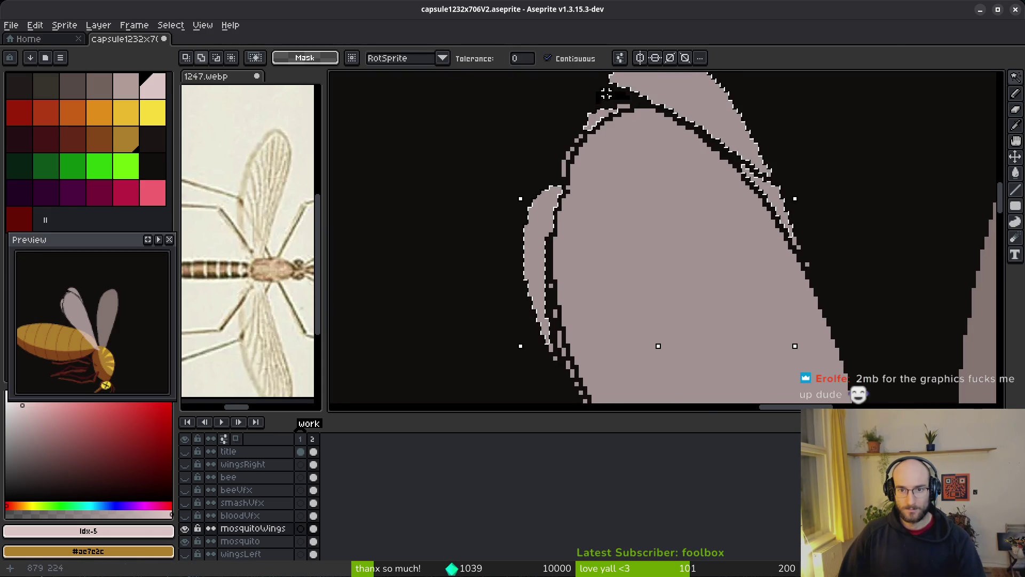
# Step: Delete the selected wing sliver and erase the remaining stray pixels
pyautogui.hotkey('ctrl', 'd')
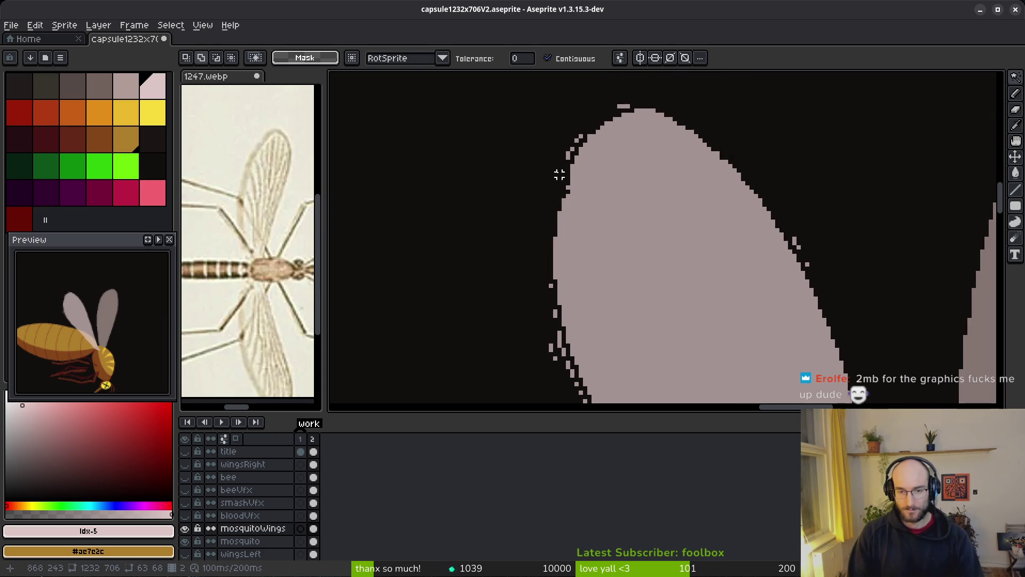
pyautogui.scroll(-5, 688, 202)
pyautogui.scroll(5, 707, 197)
pyautogui.press('e')
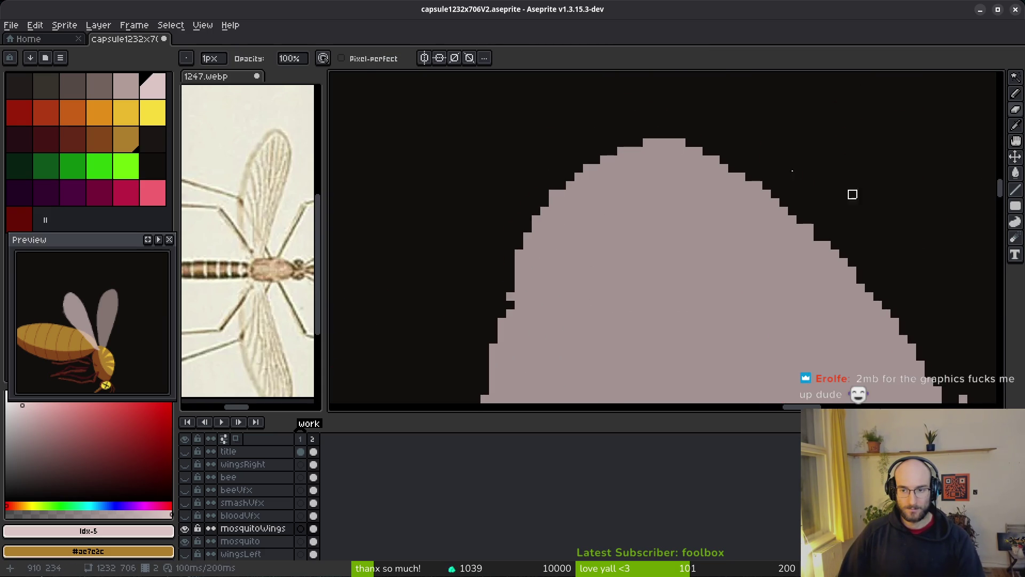
pyautogui.scroll(1, 835, 220)
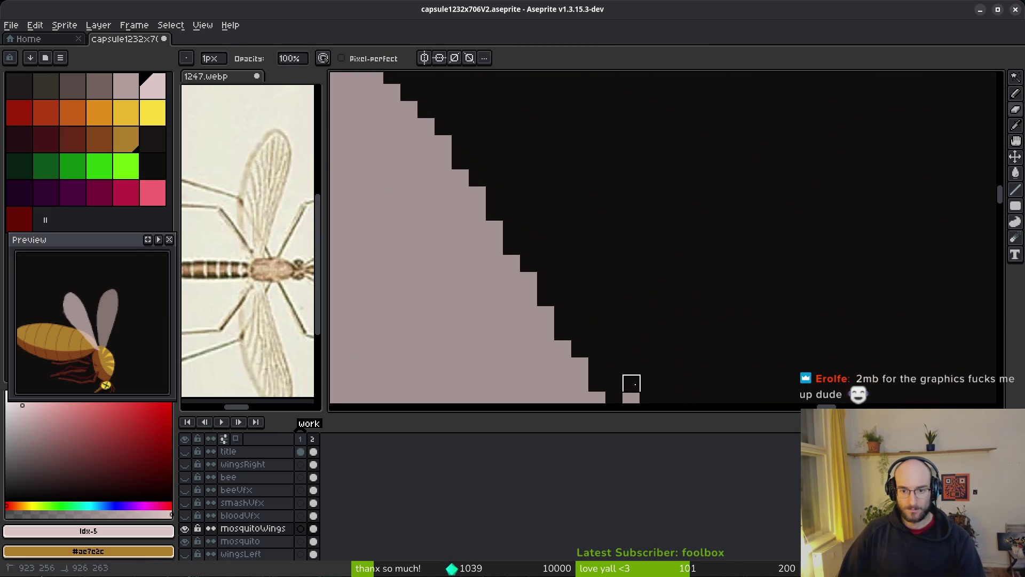
pyautogui.scroll(-4, 795, 192)
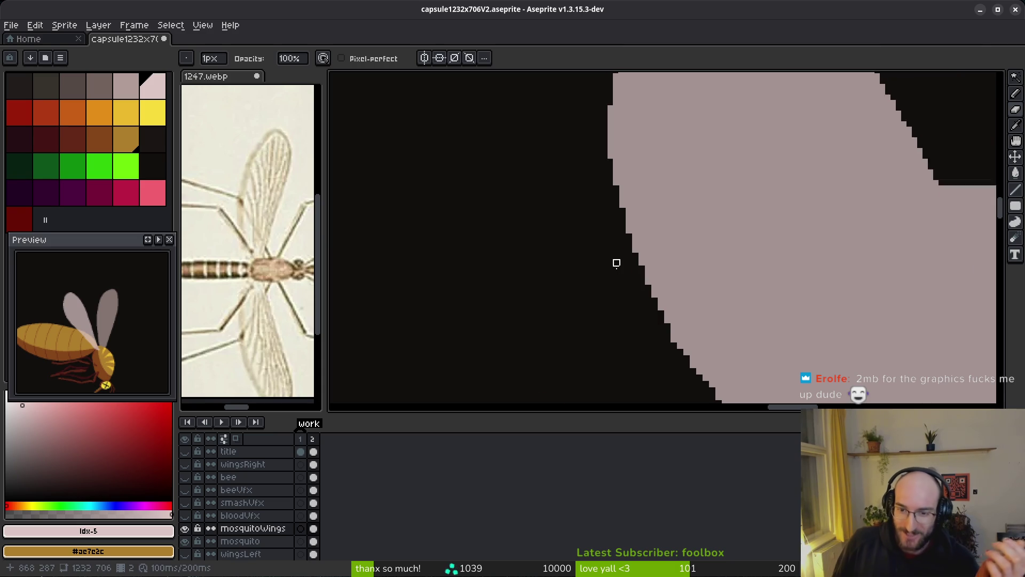
# Step: Save capsule1232x706V2.aseprite and return to the Home page of recent files
pyautogui.hotkey('ctrl', 's')
pyautogui.moveTo(650, 270); pyautogui.dragTo(644, 219)
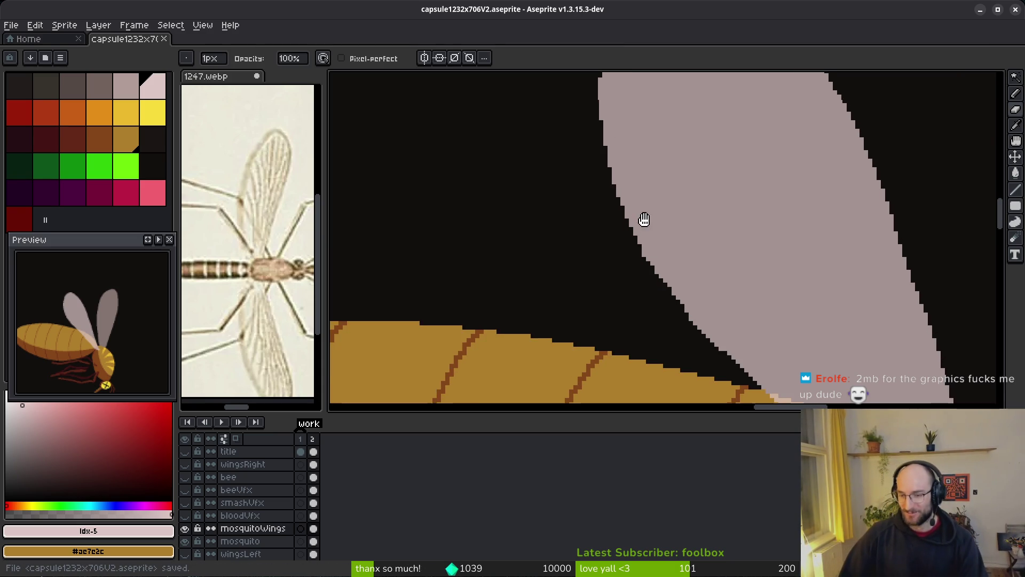
pyautogui.press('super+Down')
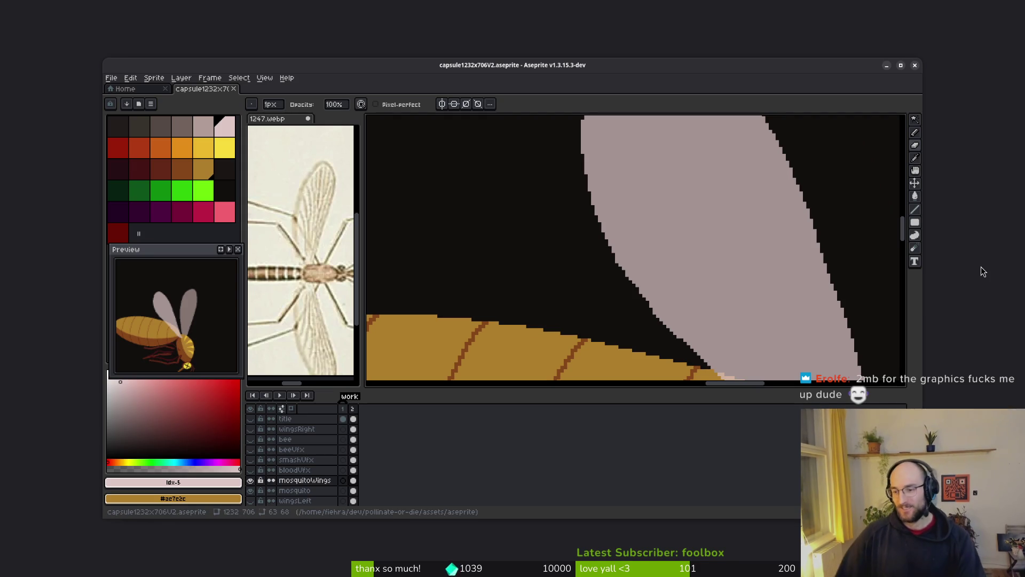
pyautogui.press('super+Up')
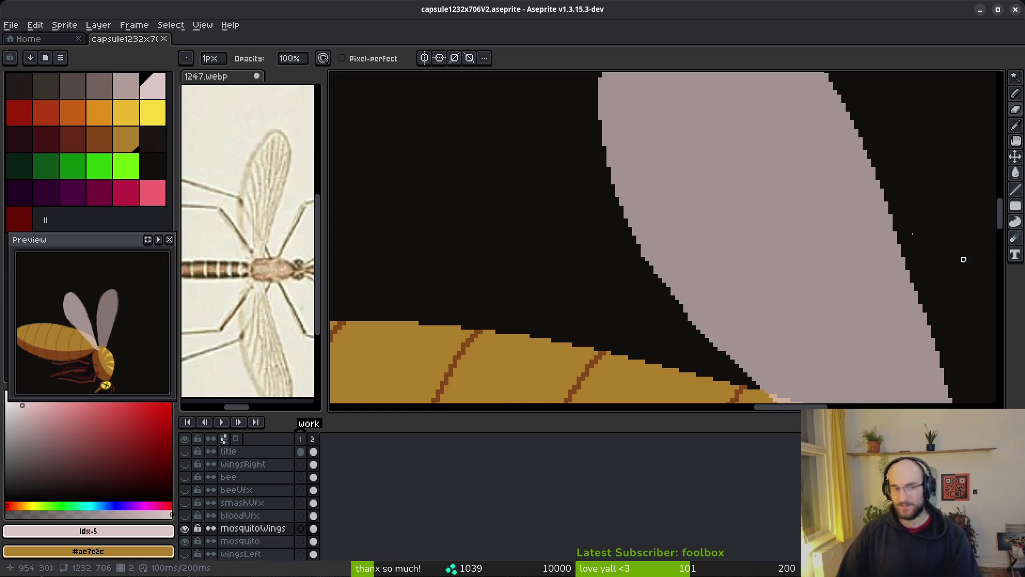
pyautogui.click(27, 39)
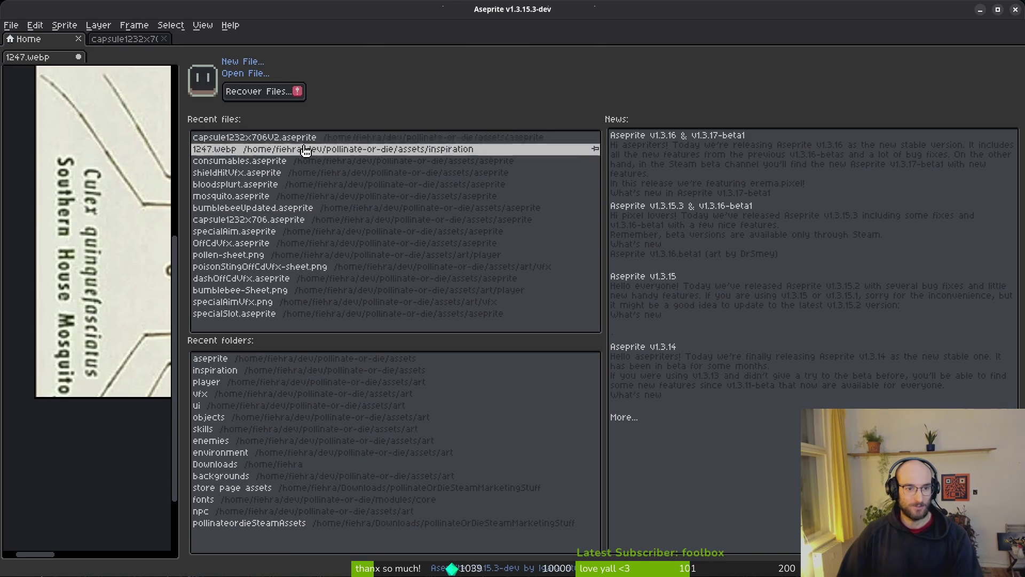
# Step: Open bumblebeeUpdated.aseprite and bumblebee-Sheet.png from Recent files, then show the sheet's folder
pyautogui.click(277, 209)
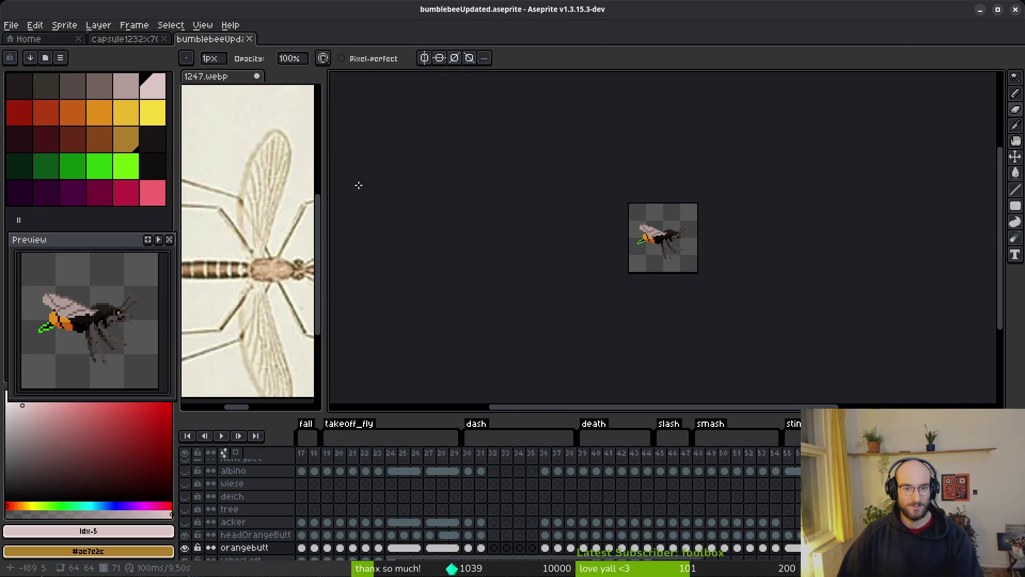
pyautogui.click(55, 41)
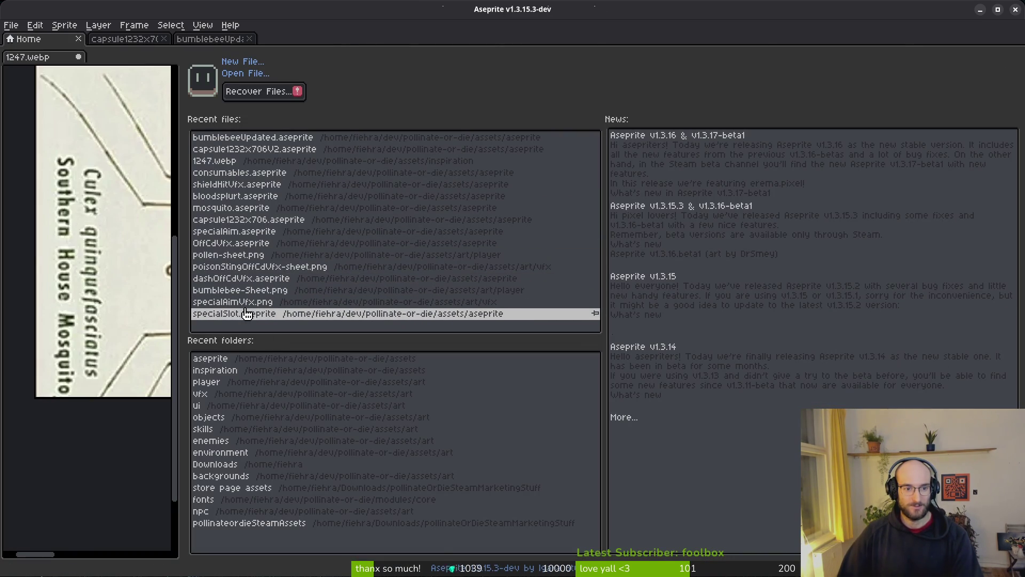
pyautogui.click(240, 290)
pyautogui.scroll(-3, 544, 276)
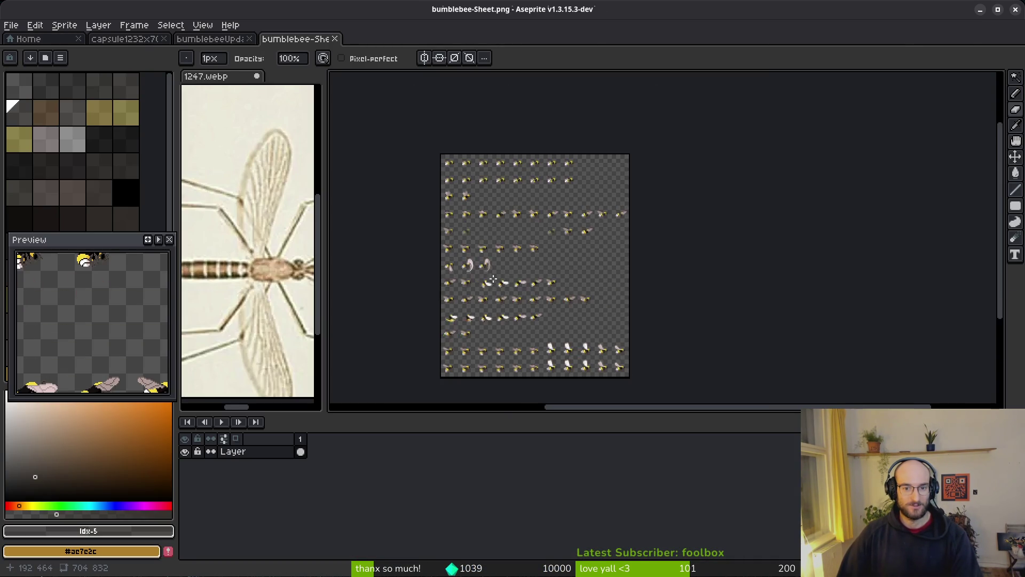
pyautogui.scroll(3, 544, 277)
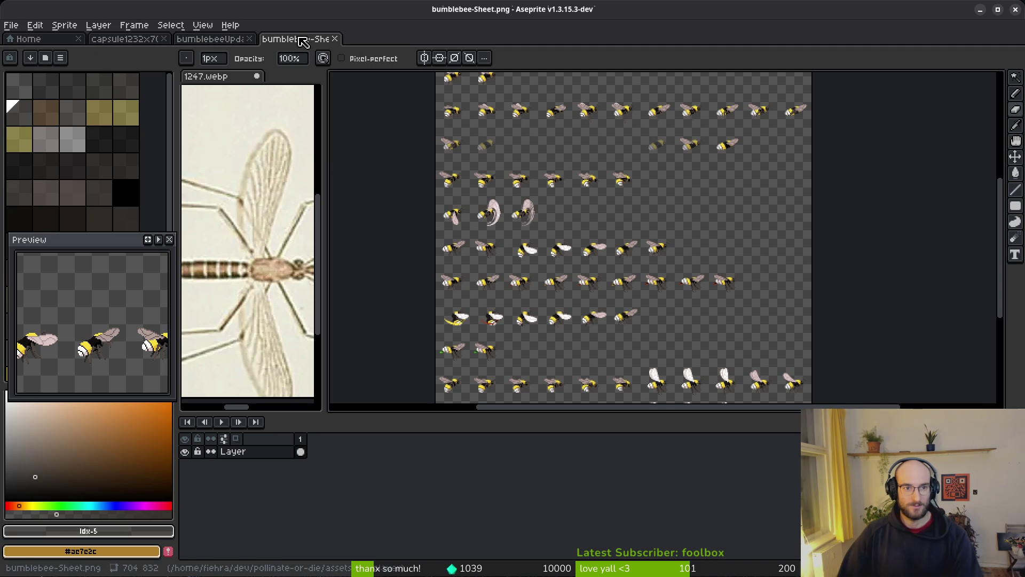
pyautogui.rightClick(303, 43)
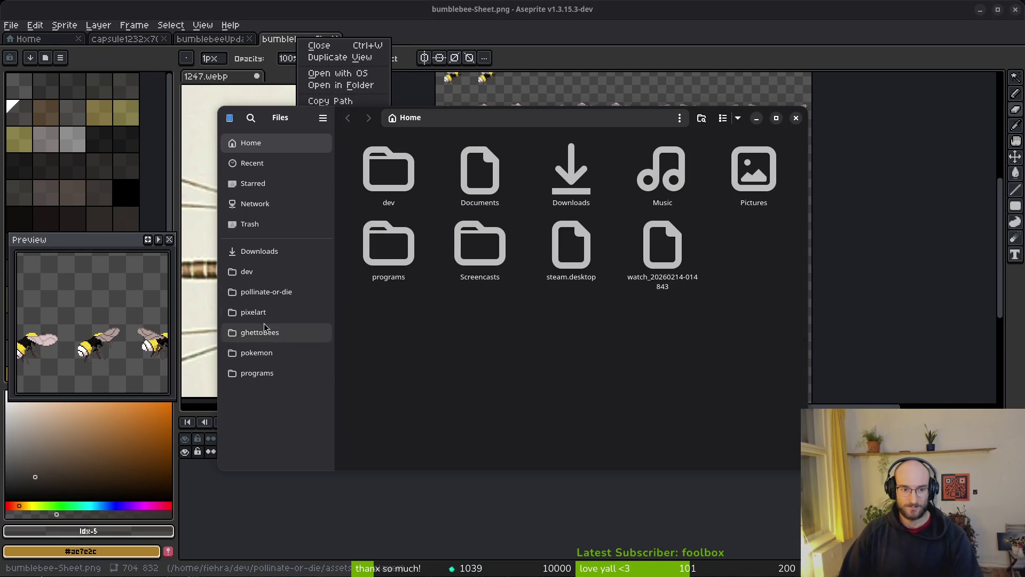
pyautogui.click(266, 292)
# Step: Browse to the assets/art/player folder and select bumblebee-Sheet.png
pyautogui.doubleClick(483, 170)
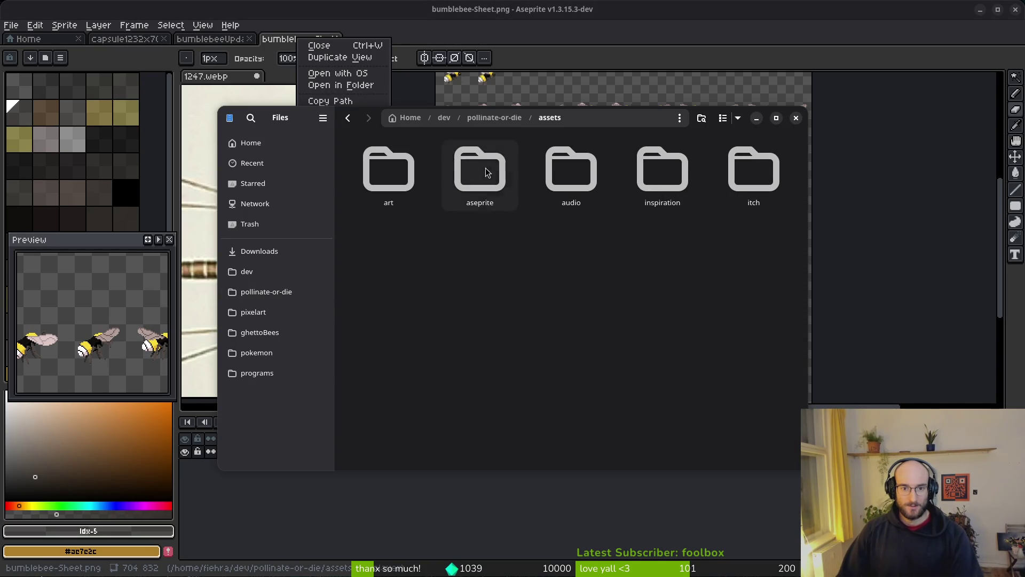
pyautogui.doubleClick(389, 172)
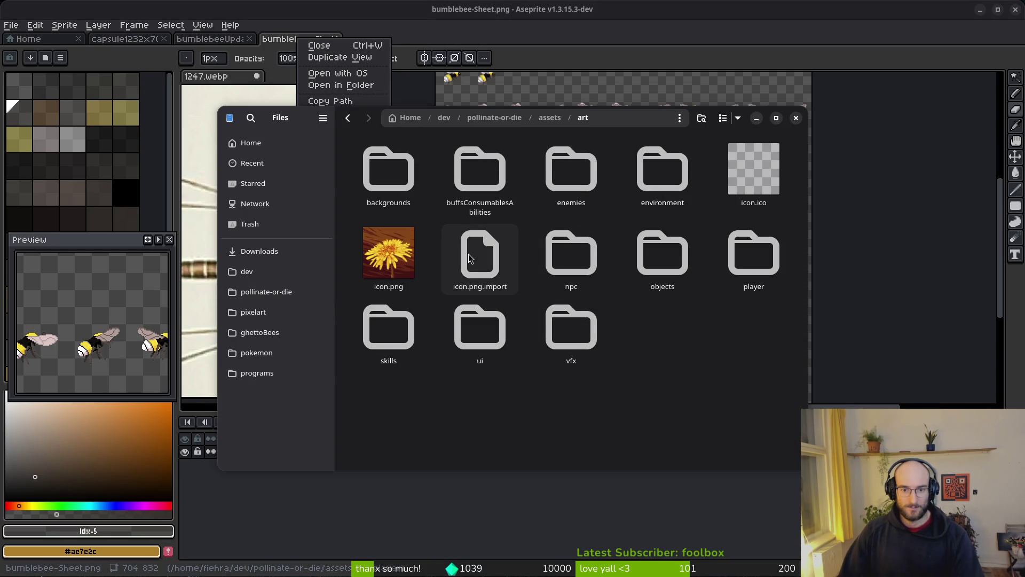
pyautogui.doubleClick(753, 251)
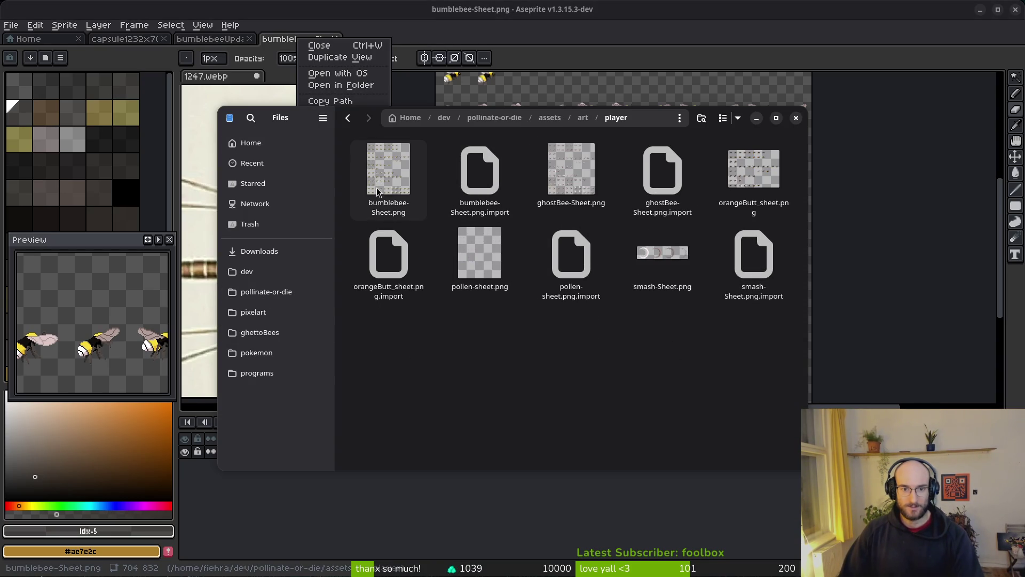
pyautogui.click(388, 189)
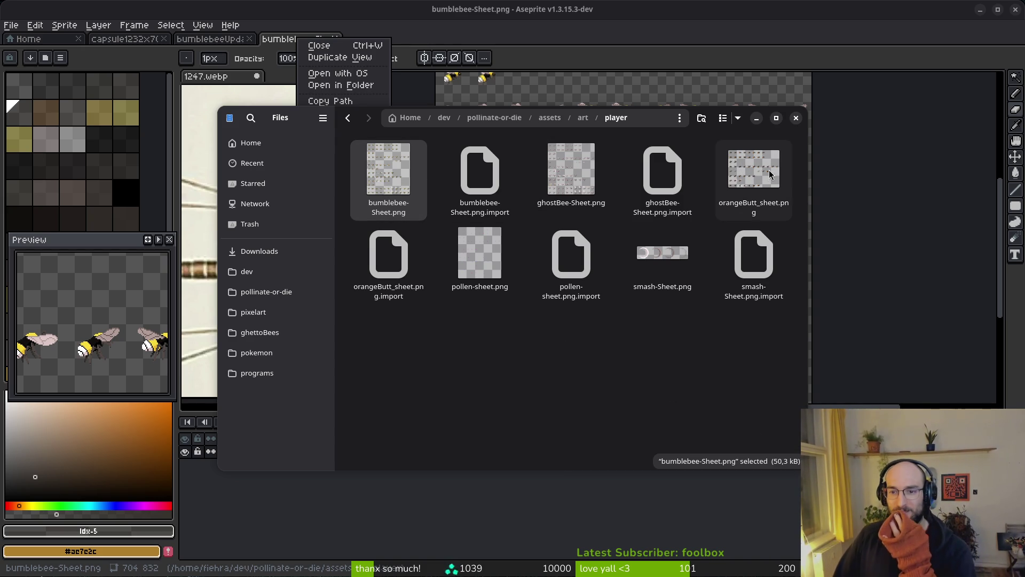
# Step: Preview orangeButt_sheet.png, close the preview, and return to Aseprite
pyautogui.click(770, 192)
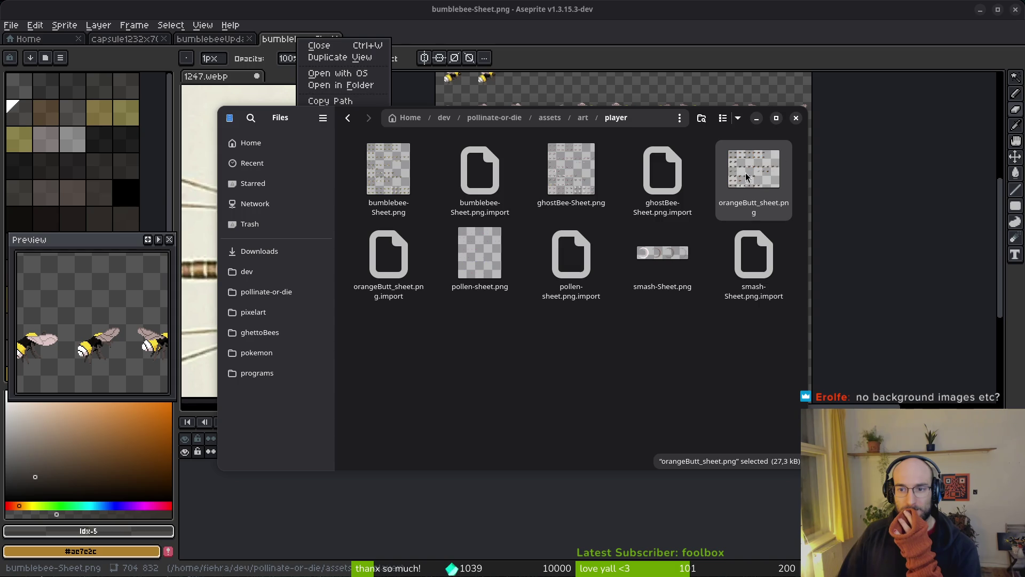
pyautogui.doubleClick(745, 177)
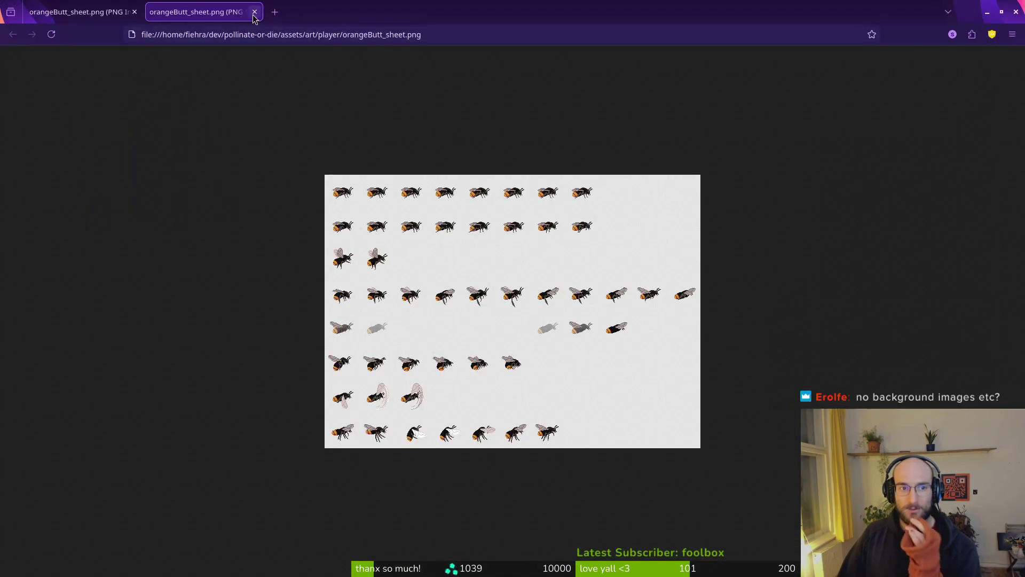
pyautogui.click(254, 12)
pyautogui.click(1016, 12)
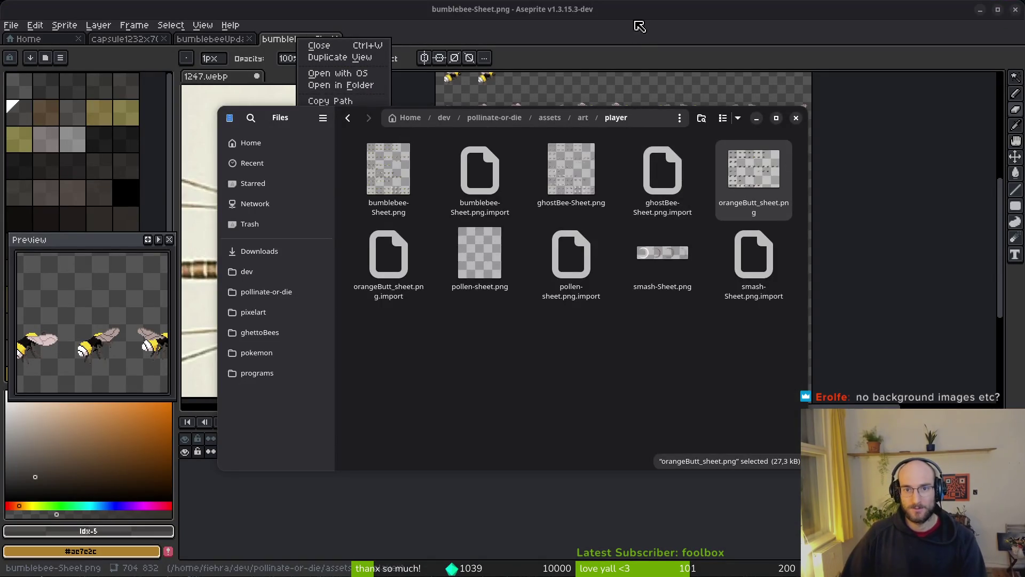
pyautogui.click(640, 26)
# Step: Close the bumblebee-Sheet tab and start a sprite sheet export of bumblebeeUpdated
pyautogui.click(320, 45)
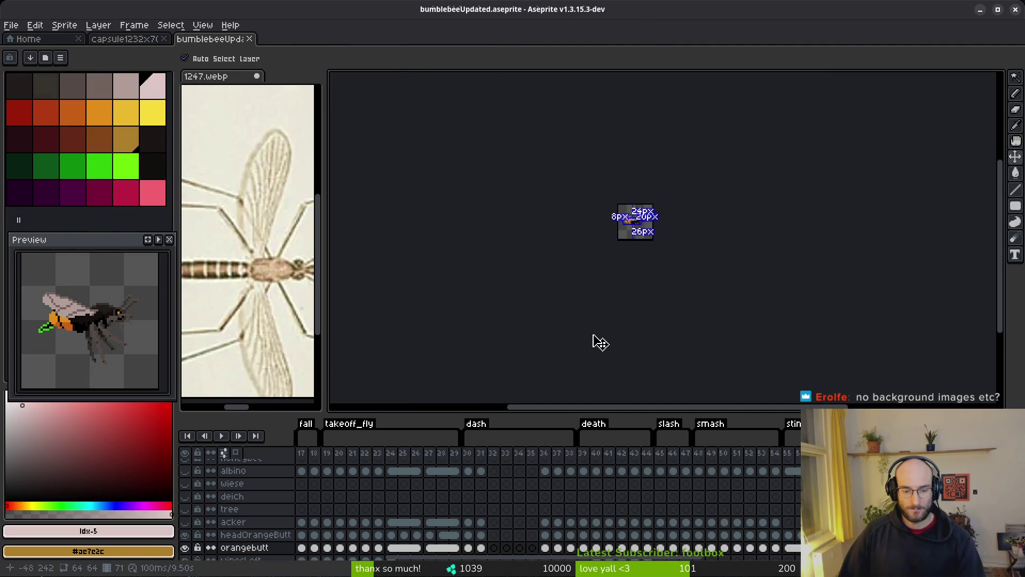
pyautogui.hotkey('ctrl', 'e')
pyautogui.scroll(-1, 569, 288)
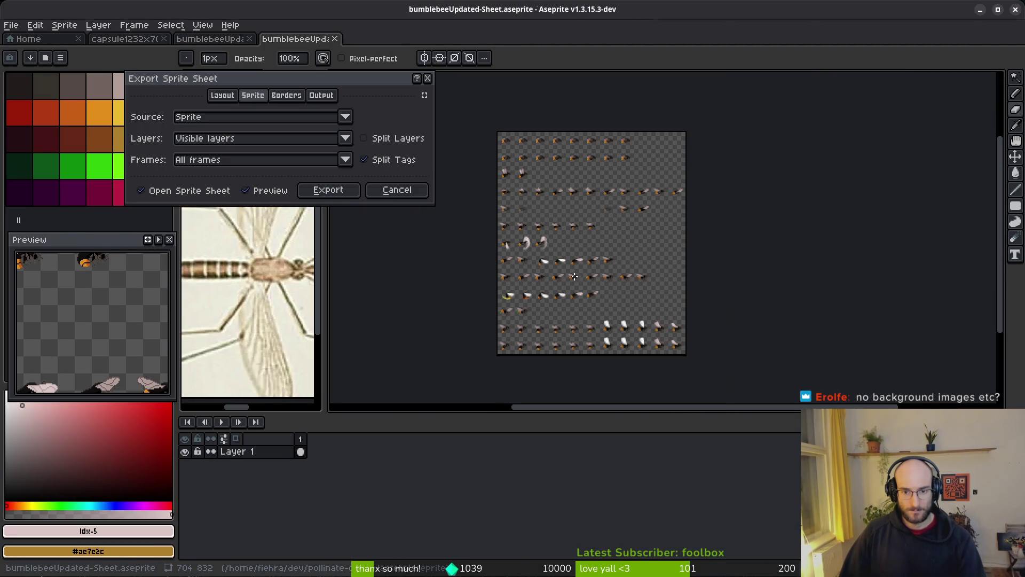
pyautogui.click(328, 190)
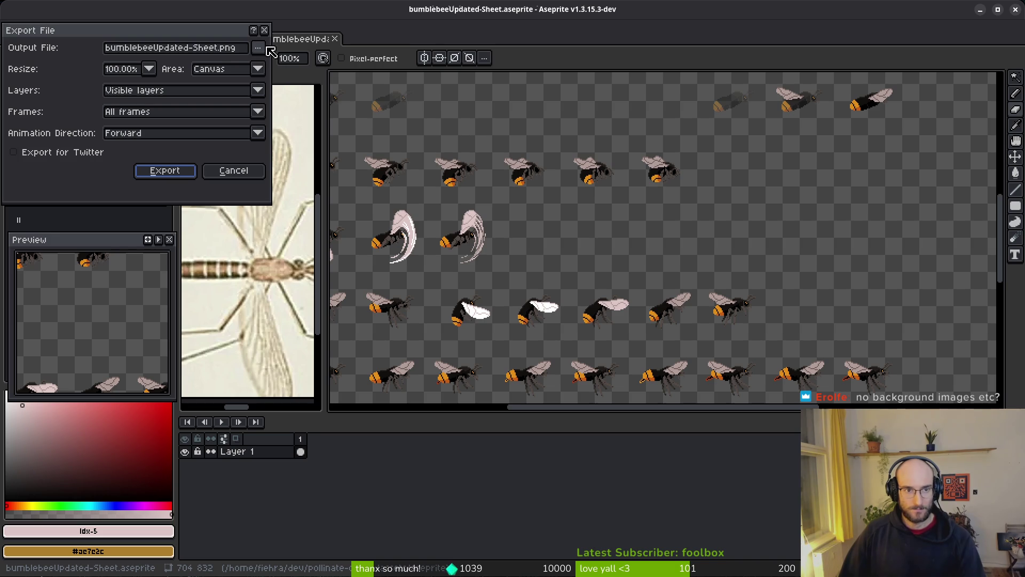
pyautogui.click(264, 48)
pyautogui.click(267, 62)
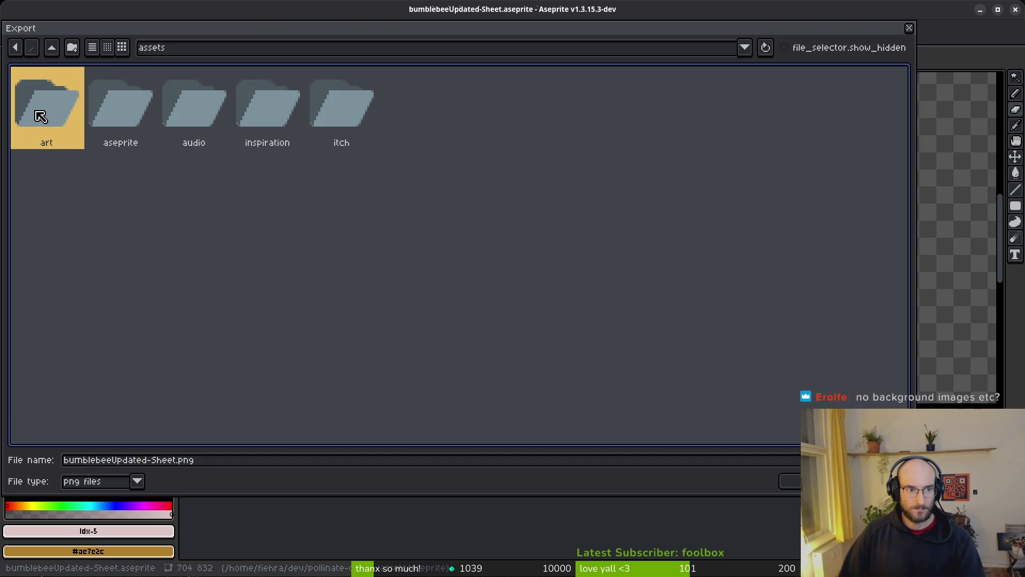
# Step: Export the sheet over art/player/orangeButt_sheet.png, then close the generated sheet
pyautogui.doubleClick(43, 103)
pyautogui.doubleClick(798, 87)
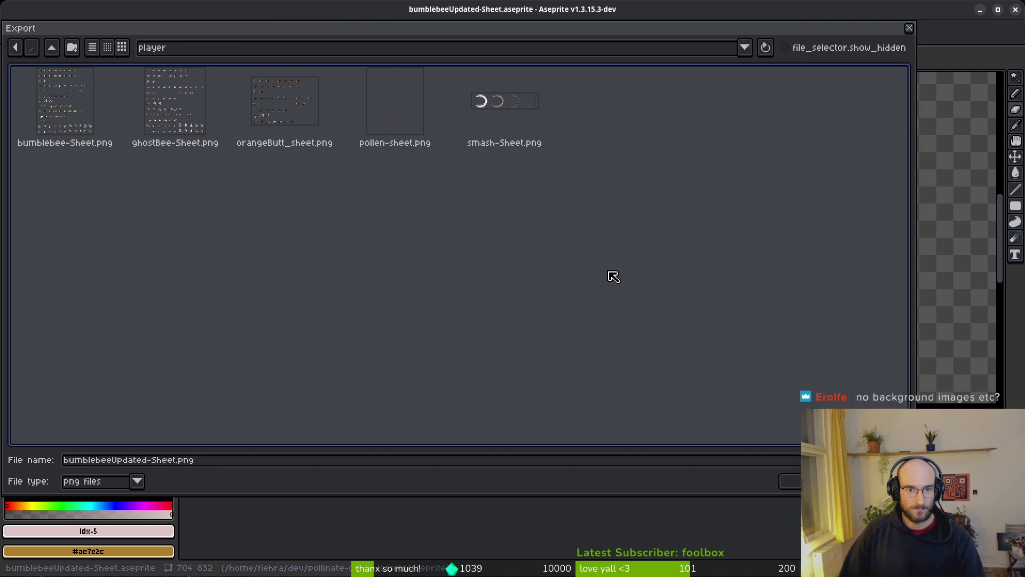
pyautogui.click(299, 108)
pyautogui.click(790, 481)
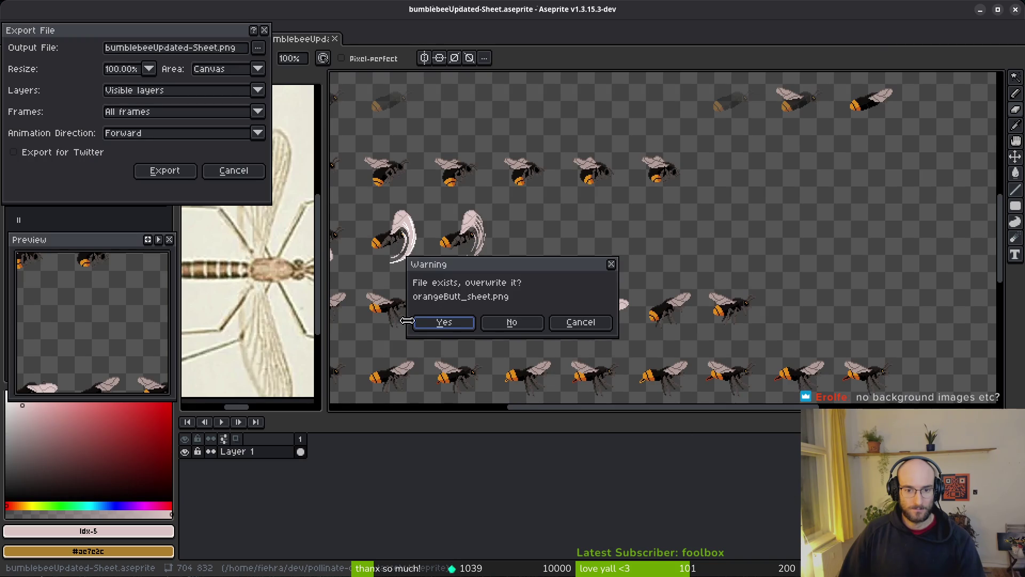
pyautogui.click(435, 323)
pyautogui.click(165, 170)
pyautogui.scroll(-2, 588, 244)
pyautogui.click(334, 39)
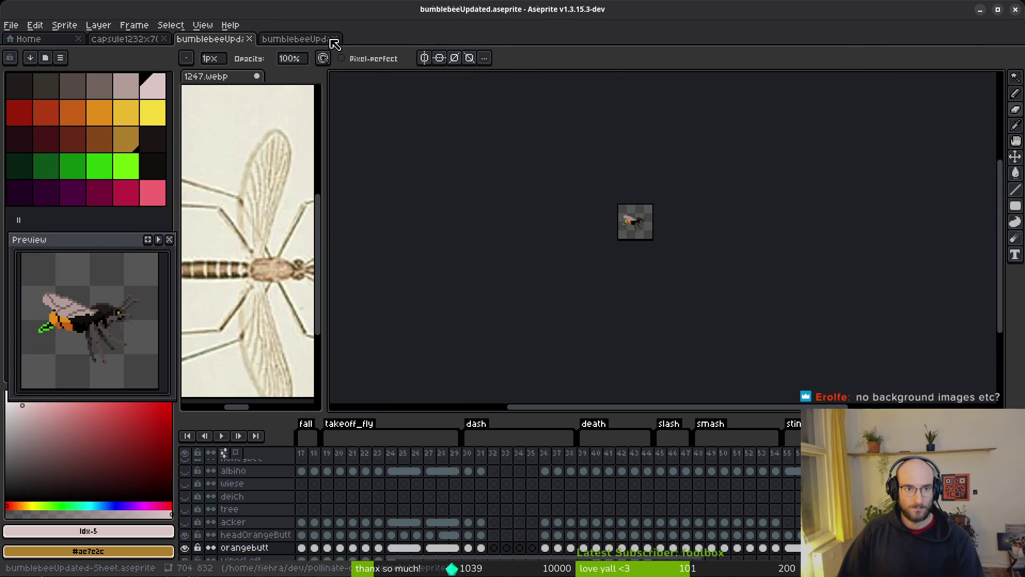
# Step: Hide the orangebutt and body layers and show the albino layer
pyautogui.click(184, 547)
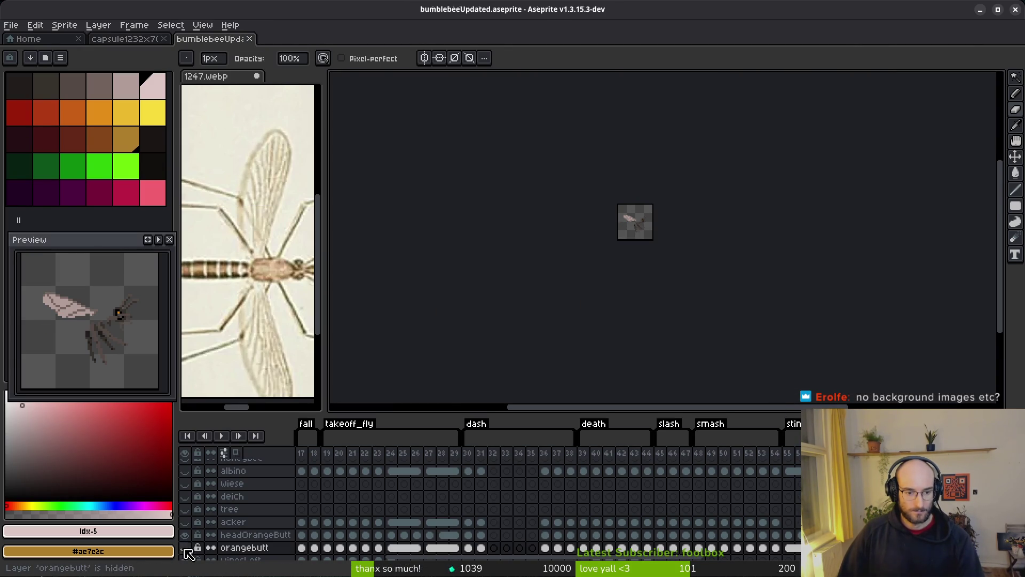
pyautogui.scroll(2, 193, 492)
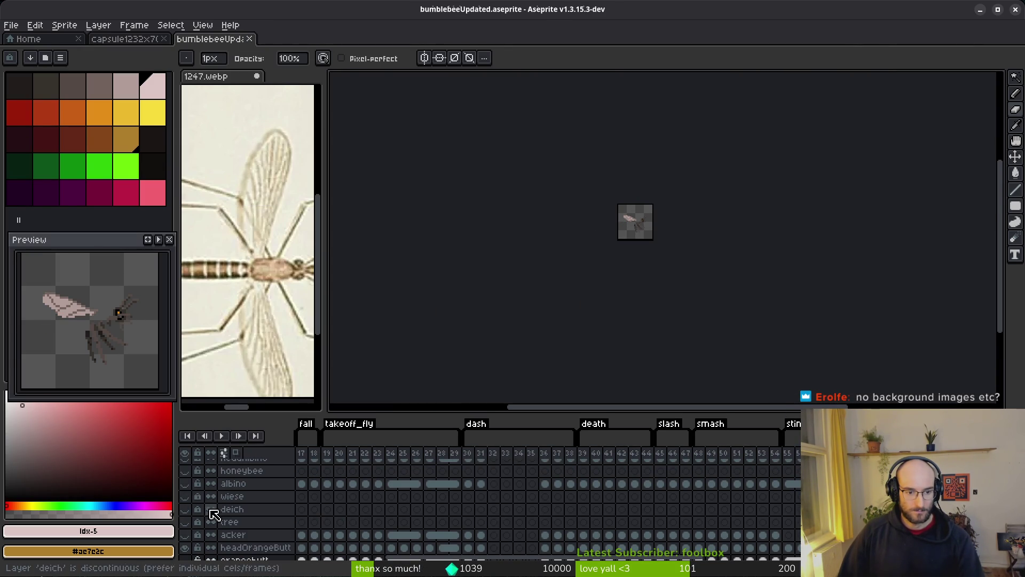
pyautogui.click(185, 496)
pyautogui.scroll(2, 197, 489)
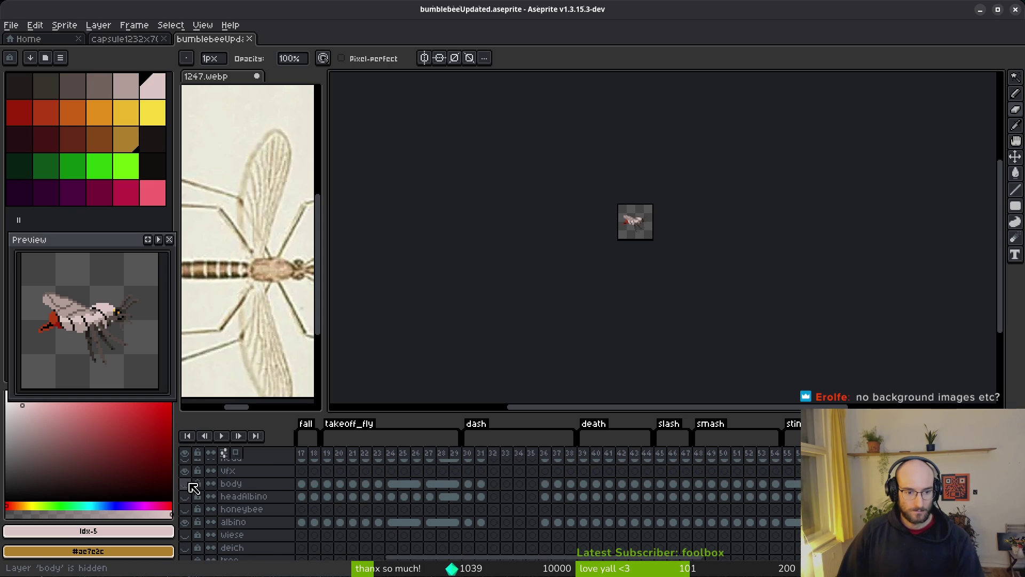
pyautogui.click(185, 483)
# Step: Enlarge the timeline and select the albino cel at frame 55
pyautogui.scroll(-3, 565, 535)
pyautogui.moveTo(582, 422); pyautogui.dragTo(587, 266)
pyautogui.hscroll(5, 403, 426)
pyautogui.hscroll(-6, 671, 487)
pyautogui.moveTo(670, 487); pyautogui.dragTo(417, 483)
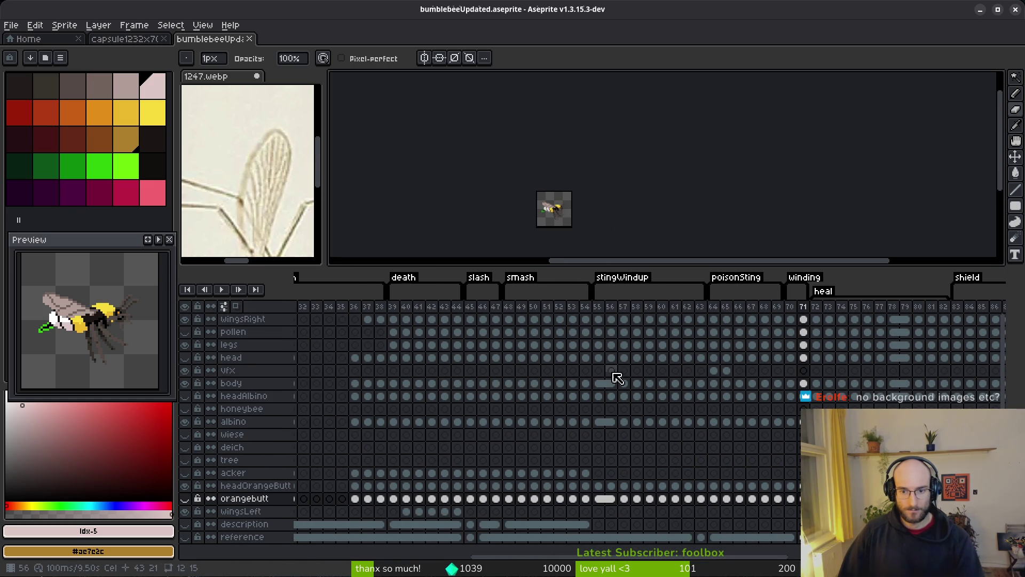
pyautogui.click(598, 421)
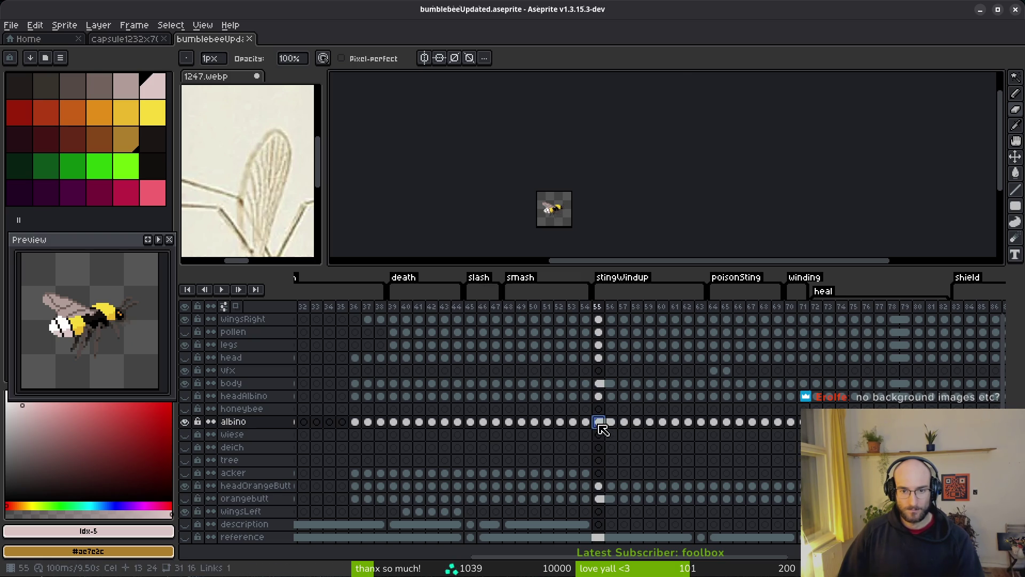
# Step: Compare the albino and yellow bee frames around frame 59, checking the body and albino layers
pyautogui.scroll(5, 556, 213)
pyautogui.scroll(3, 588, 197)
pyautogui.scroll(-3, 598, 198)
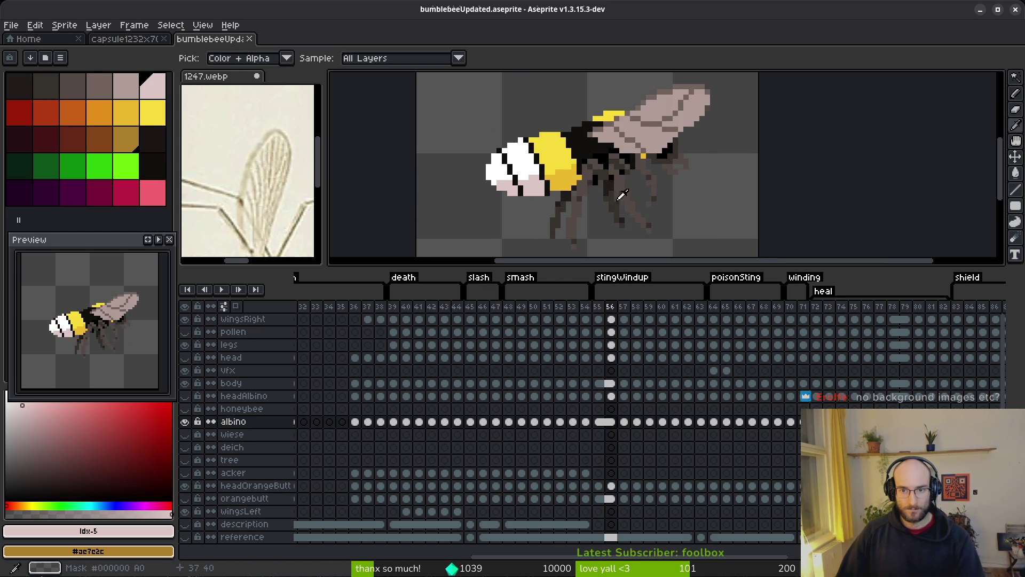
pyautogui.scroll(-1, 596, 214)
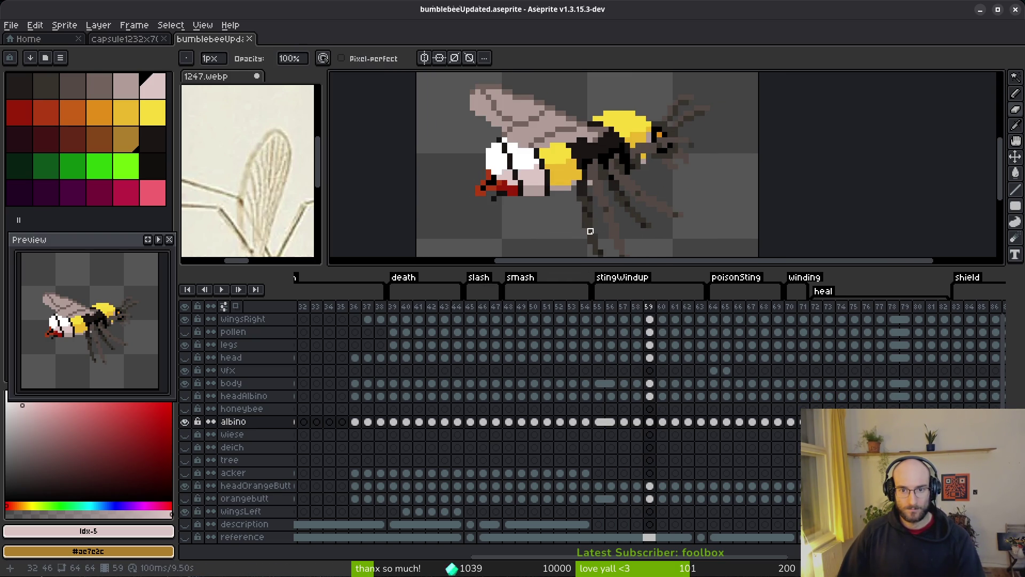
pyautogui.scroll(-1, 597, 228)
pyautogui.scroll(1, 599, 226)
pyautogui.scroll(-1, 599, 224)
pyautogui.scroll(1, 599, 225)
pyautogui.scroll(1, 599, 224)
pyautogui.scroll(-1, 599, 224)
pyautogui.scroll(1, 597, 226)
pyautogui.scroll(-1, 597, 226)
pyautogui.scroll(2, 597, 227)
pyautogui.scroll(-1, 597, 227)
pyautogui.scroll(-1, 596, 226)
pyautogui.scroll(-1, 599, 224)
pyautogui.press('Left')
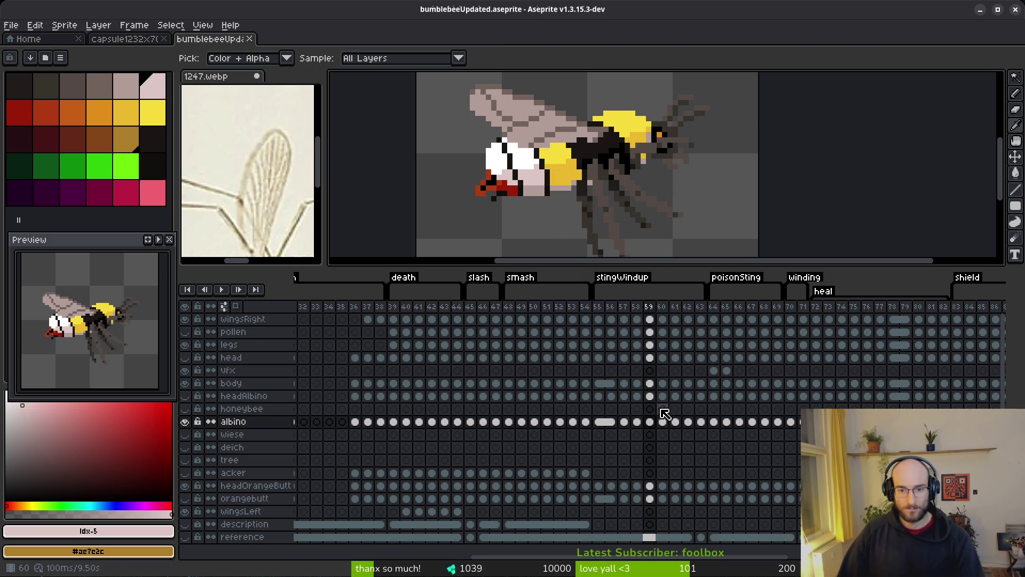
pyautogui.click(650, 384)
pyautogui.click(649, 422)
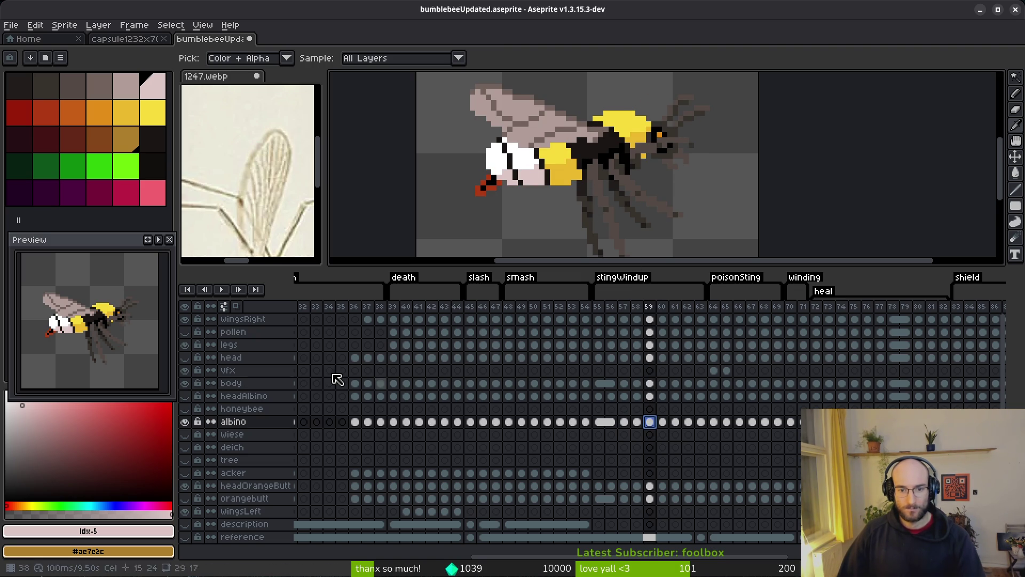
pyautogui.scroll(1, 620, 214)
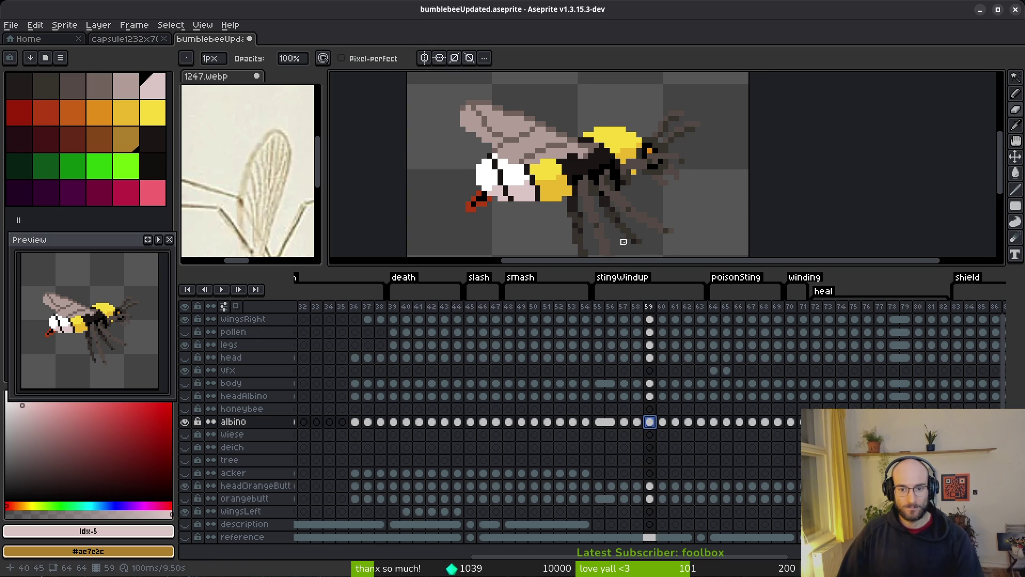
pyautogui.press('Left')
pyautogui.press('Right')
pyautogui.scroll(2, 511, 186)
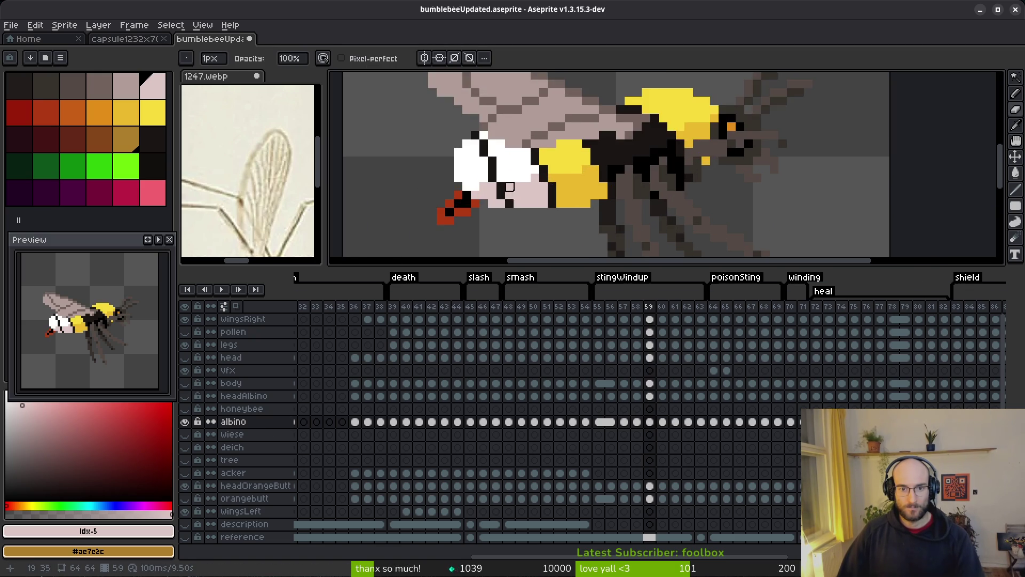
pyautogui.press('Left')
pyautogui.scroll(2, 510, 185)
pyautogui.scroll(1, 511, 186)
# Step: Pick pale pink and greyish pink from the albino bee as colours for the Paint Bucket
pyautogui.keyDown('alt'); pyautogui.click(442, 131); pyautogui.keyUp('alt')
pyautogui.press('Right')
pyautogui.press('Left')
pyautogui.press('Left')
pyautogui.press('Right')
pyautogui.press('Right')
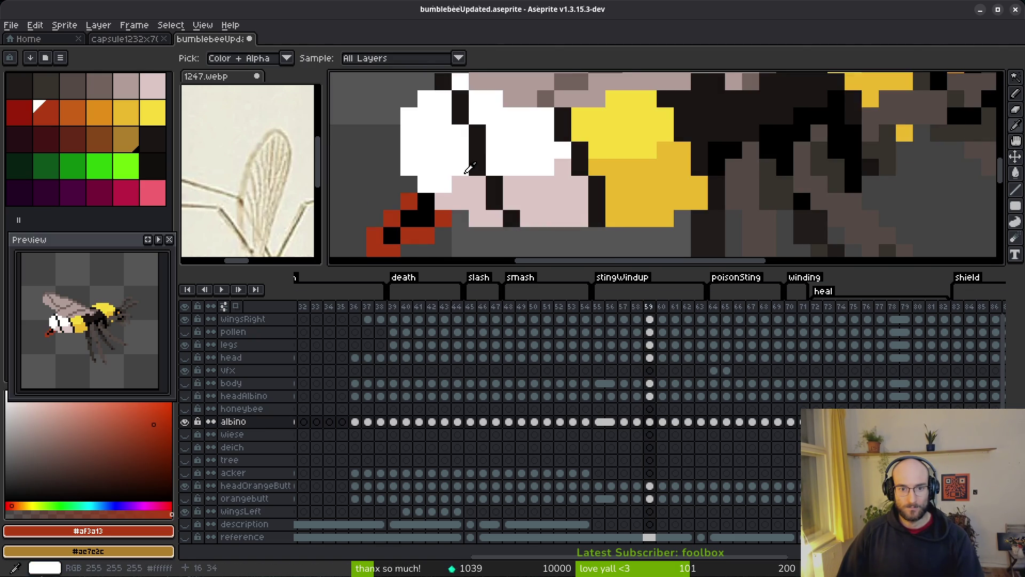
pyautogui.press('Left')
pyautogui.scroll(-2, 481, 182)
pyautogui.press('Right')
pyautogui.press('Left')
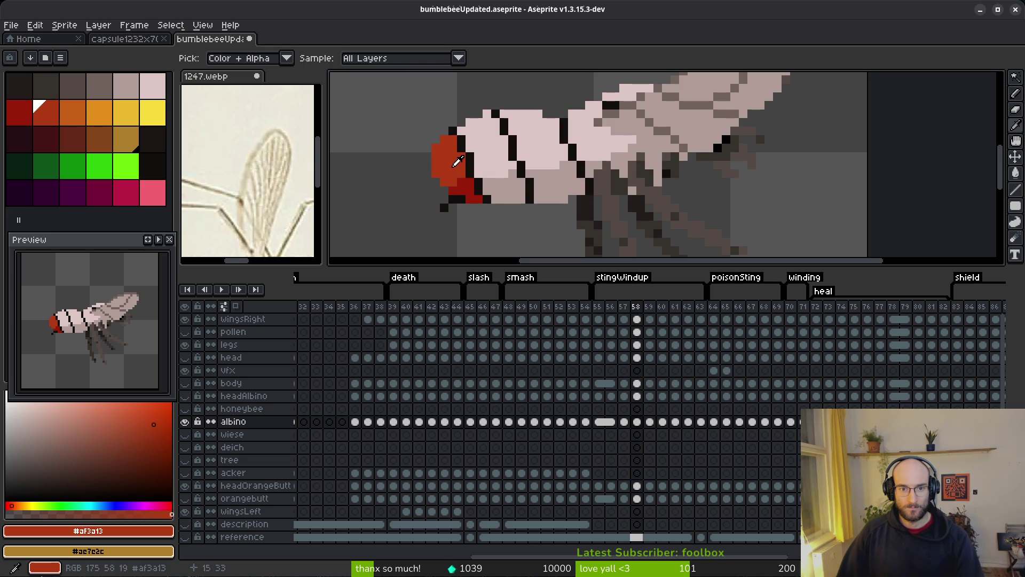
pyautogui.rightClick(473, 183)
pyautogui.press('Right')
pyautogui.press('g')
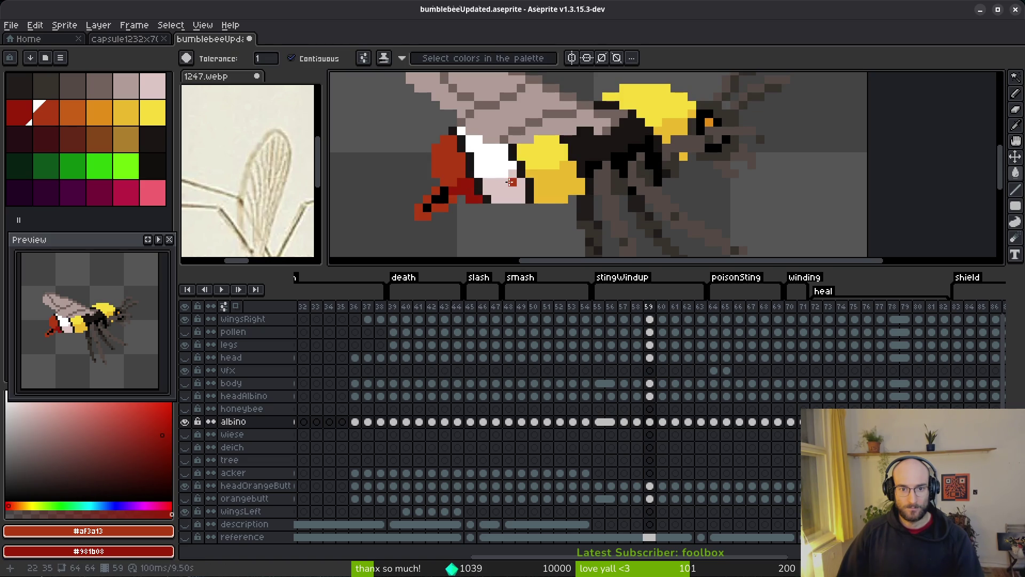
pyautogui.press('Left')
pyautogui.keyDown('alt'); pyautogui.click(511, 186); pyautogui.keyUp('alt')
pyautogui.keyDown('alt'); pyautogui.rightClick(511, 187); pyautogui.keyUp('alt')
# Step: On frame 59, refill the yellow belly, body and head blocks with pale pink and greyish pink
pyautogui.press('Right')
pyautogui.click(513, 194)
pyautogui.rightClick(513, 194)
pyautogui.rightClick(558, 182)
pyautogui.click(546, 156)
pyautogui.moveTo(546, 157); pyautogui.dragTo(504, 195)
pyautogui.rightClick(628, 166)
pyautogui.click(623, 151)
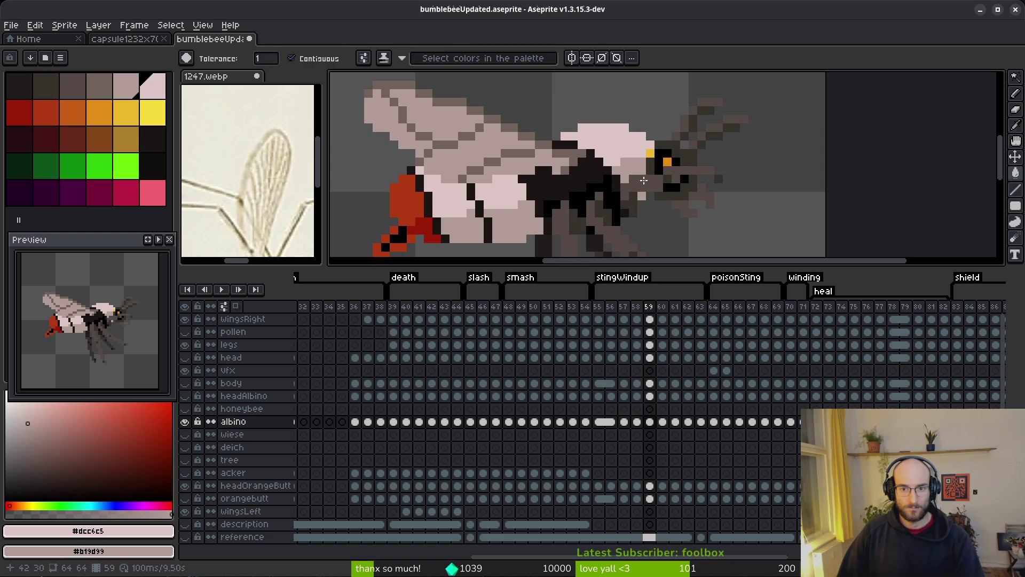
pyautogui.press('Left')
pyautogui.press('Right')
pyautogui.press('Left')
pyautogui.press('Right')
pyautogui.press('Left')
pyautogui.press('Right')
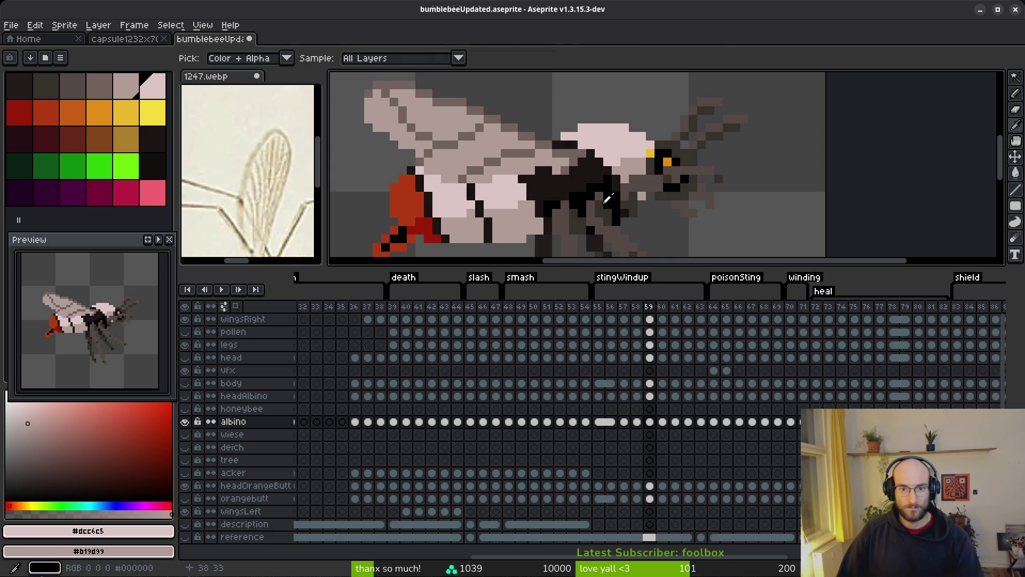
pyautogui.click(581, 198)
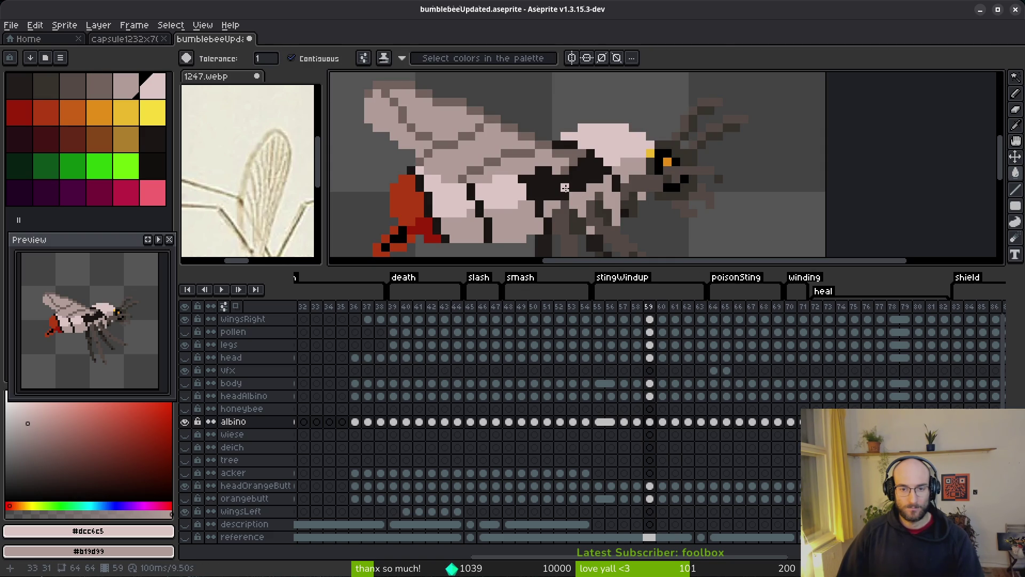
# Step: Hide wingsRight, pencil pink over the black head patch, and fill the leftover black patch pink
pyautogui.click(563, 182)
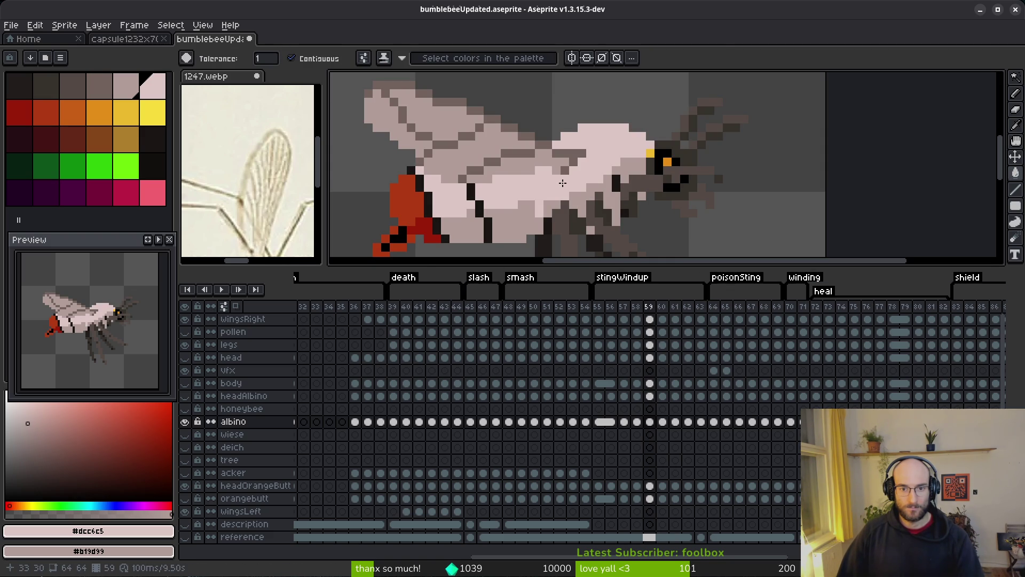
pyautogui.hotkey('ctrl', 'z')
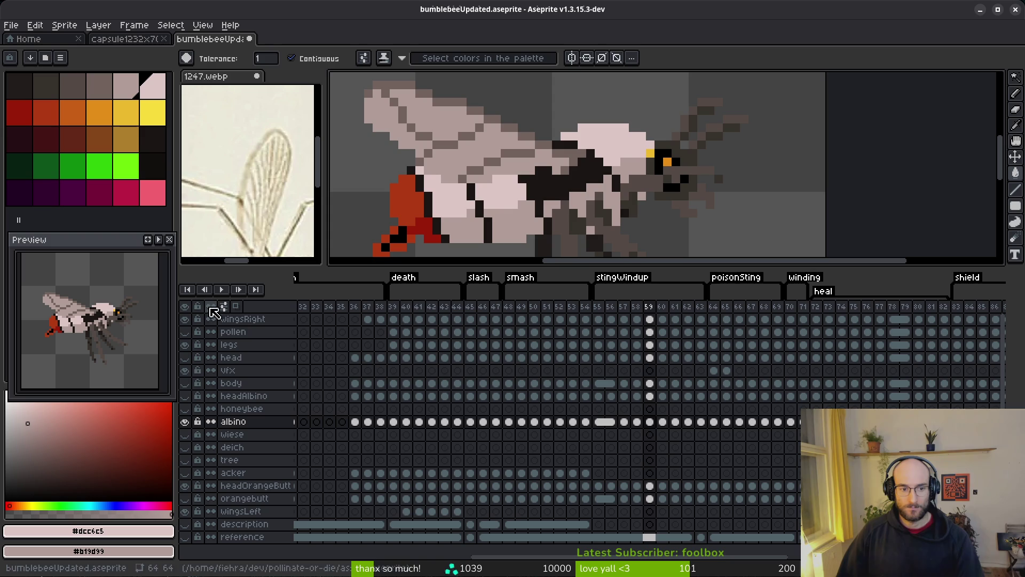
pyautogui.click(185, 319)
pyautogui.scroll(1, 534, 209)
pyautogui.press('f')
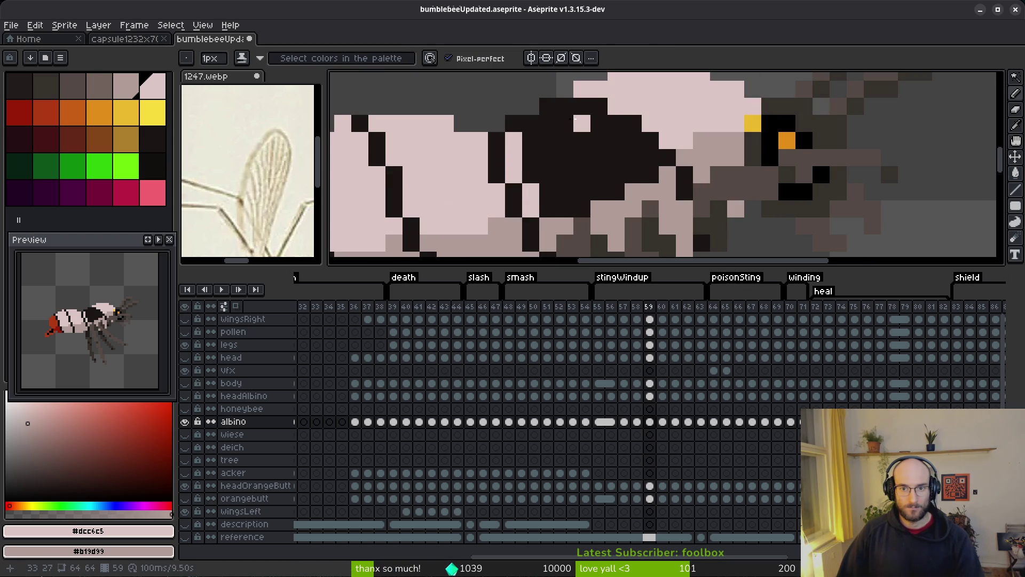
pyautogui.moveTo(565, 106); pyautogui.dragTo(613, 136)
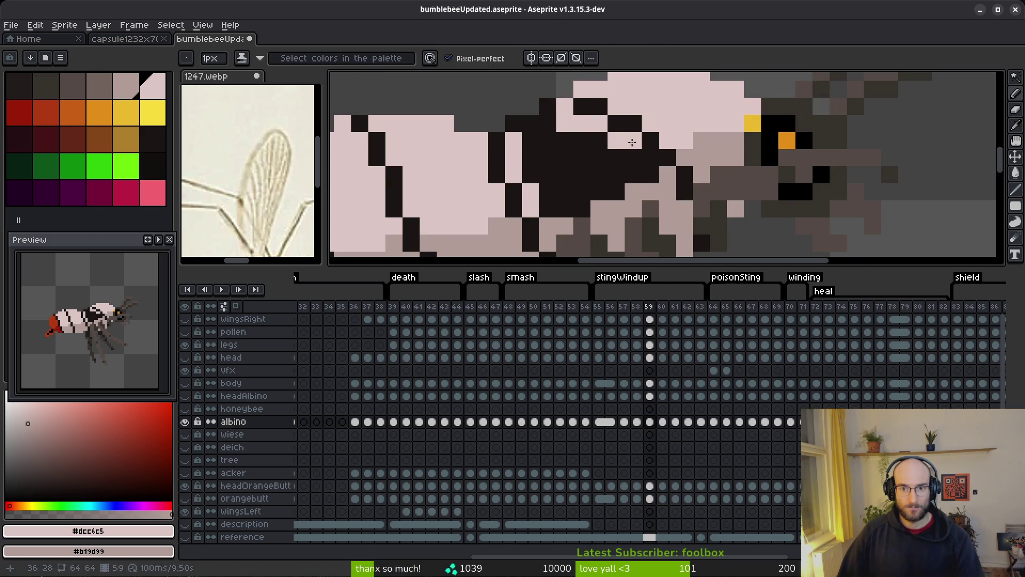
pyautogui.press('g')
pyautogui.click(582, 170)
pyautogui.scroll(-2, 594, 194)
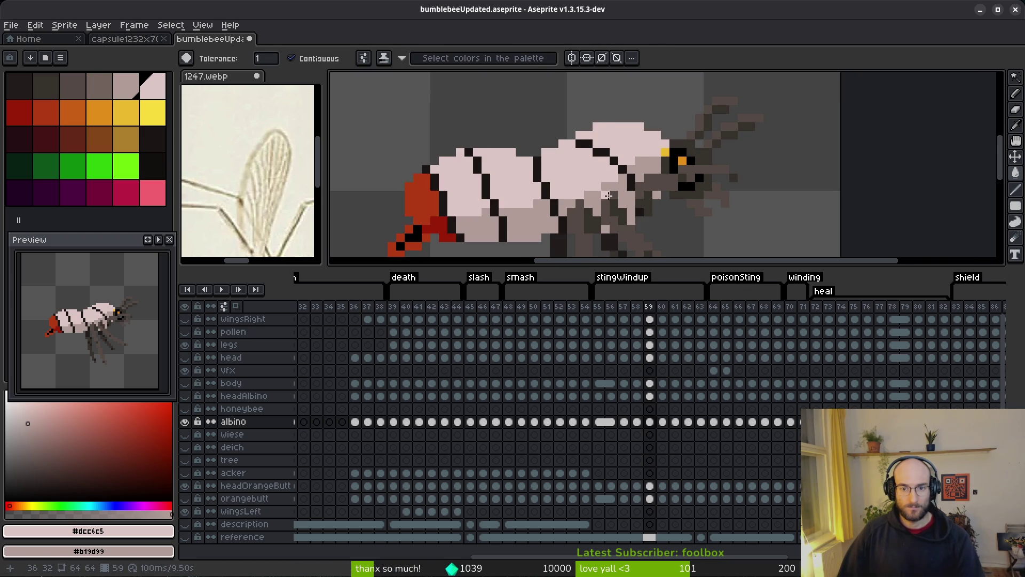
pyautogui.scroll(-2, 608, 196)
pyautogui.press('i')
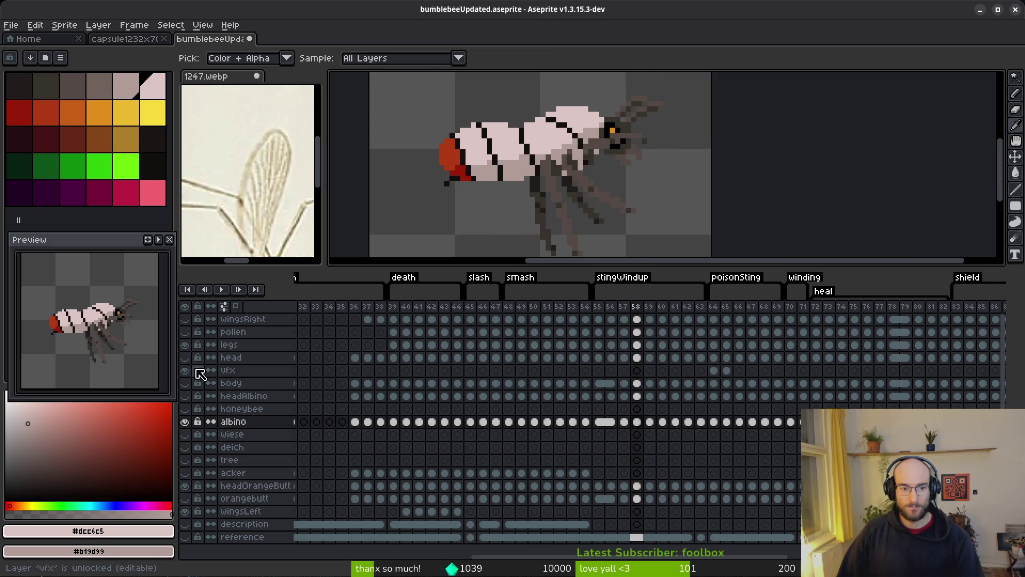
# Step: Show the body layer again and go to frame 57 on the albino layer
pyautogui.click(185, 383)
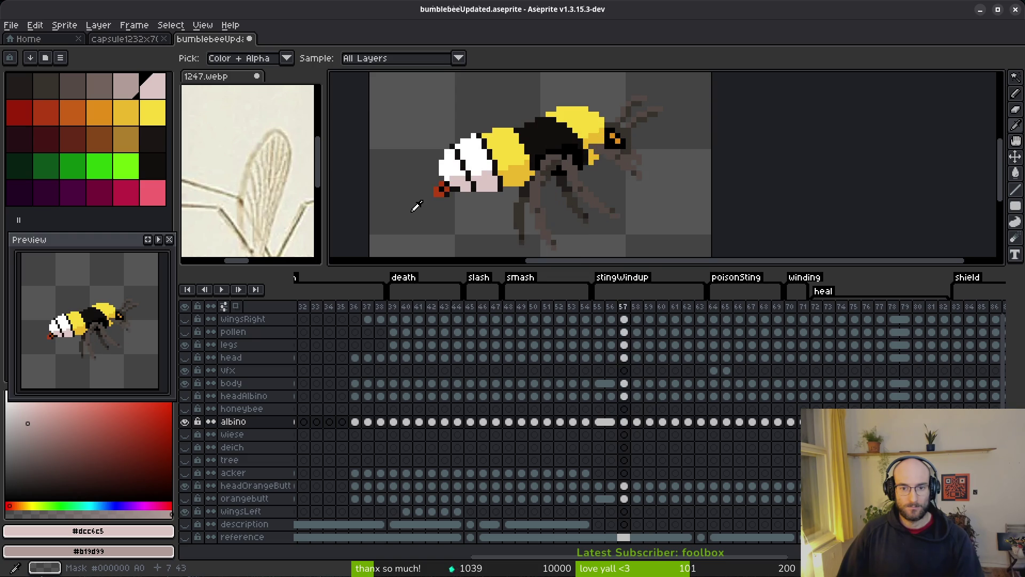
pyautogui.press('w')
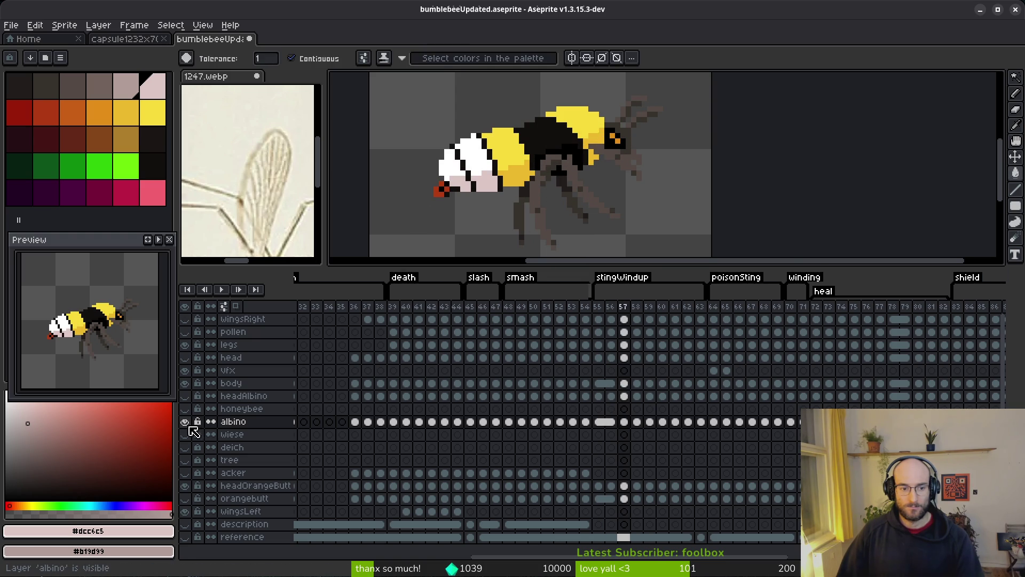
pyautogui.scroll(3, 481, 199)
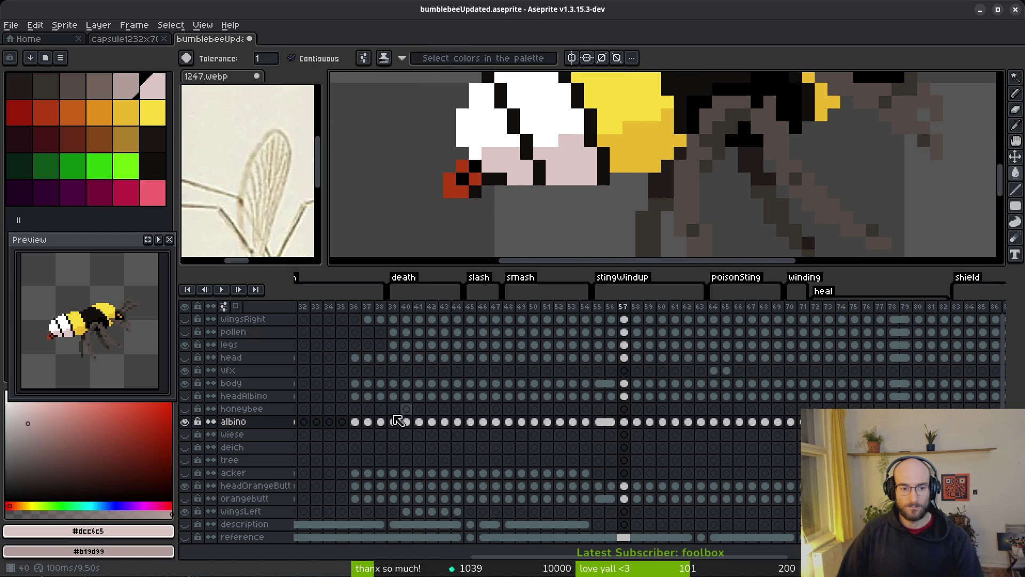
pyautogui.click(623, 422)
pyautogui.scroll(3, 562, 231)
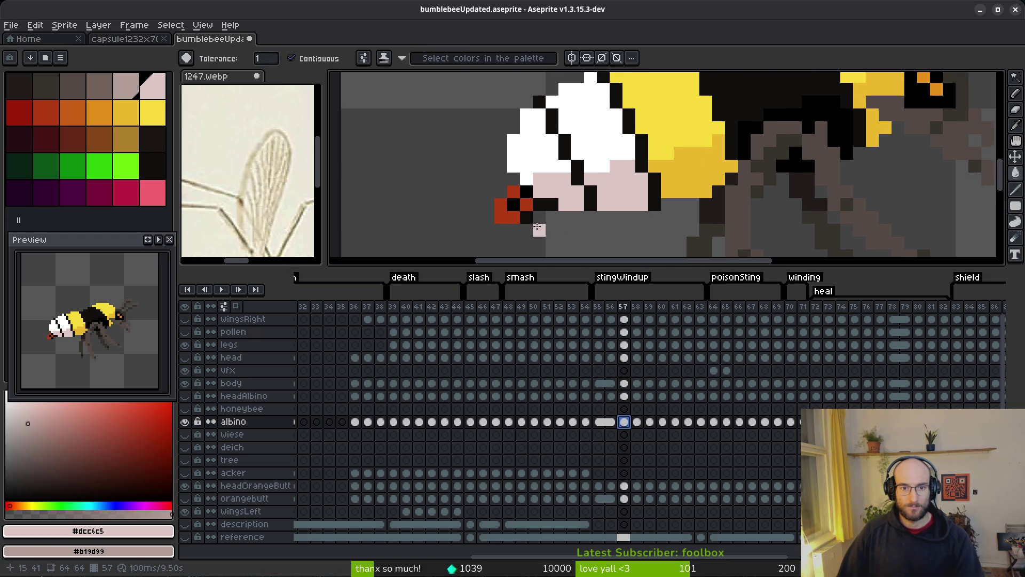
# Step: Erase stray pixels beside the stinger in frame 57, then pick black and stinger red
pyautogui.press('e')
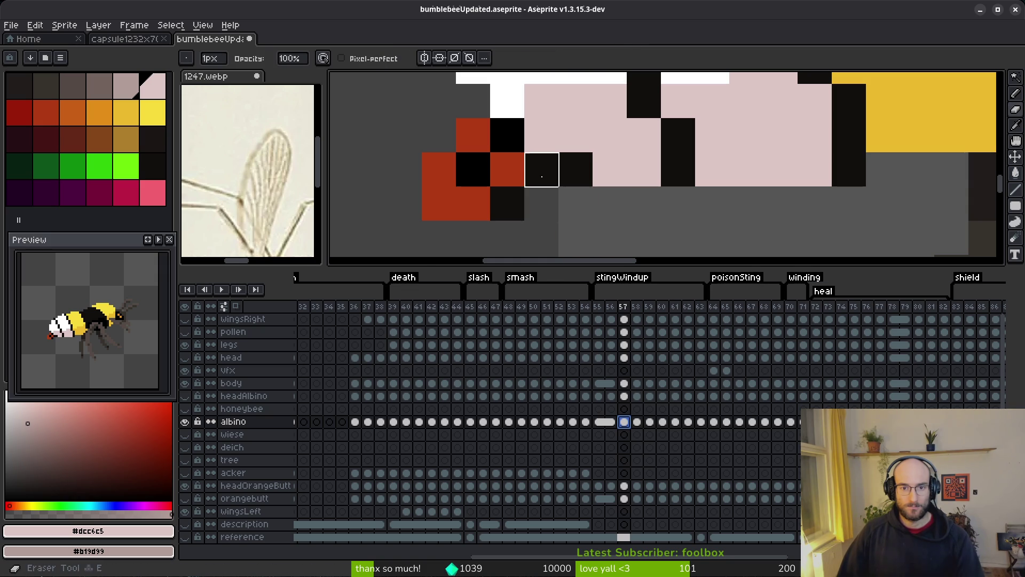
pyautogui.moveTo(542, 168); pyautogui.dragTo(575, 169)
pyautogui.click(507, 203)
pyautogui.click(575, 237)
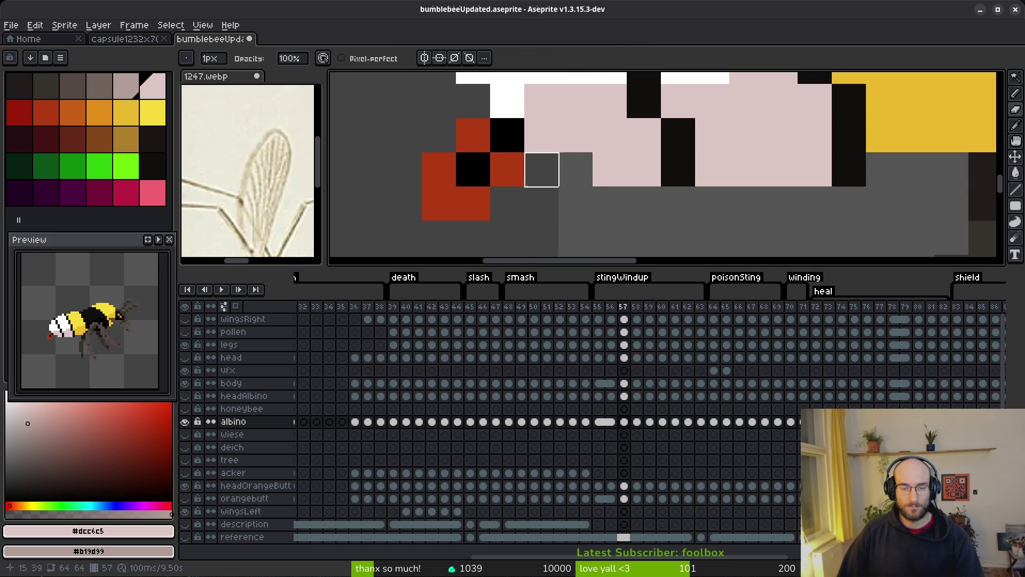
pyautogui.press('i')
pyautogui.click(501, 137)
pyautogui.rightClick(501, 166)
pyautogui.press('b')
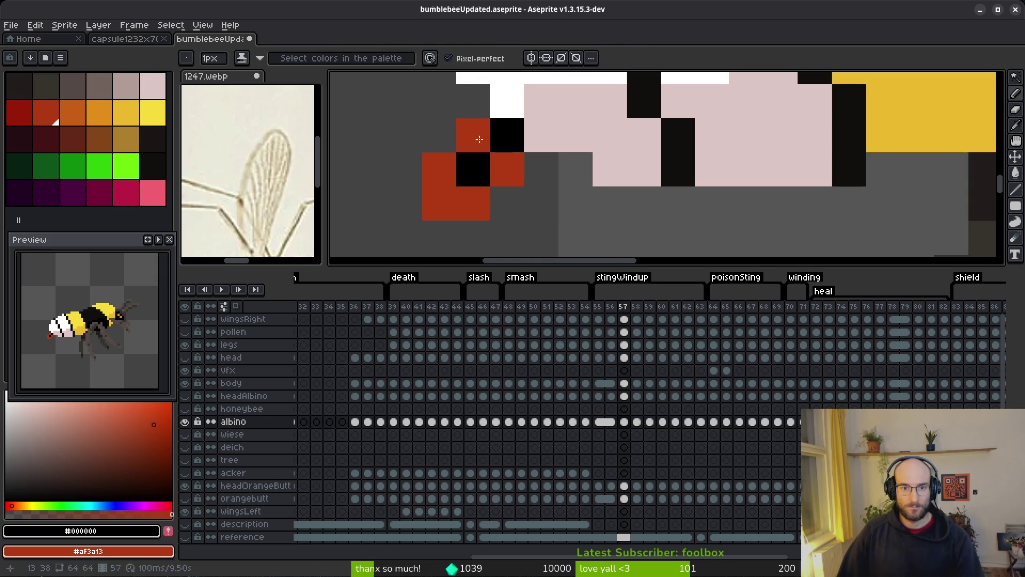
# Step: In frame 58, pick the orange stinger colour and erase two stray black pixels below it
pyautogui.press('.')
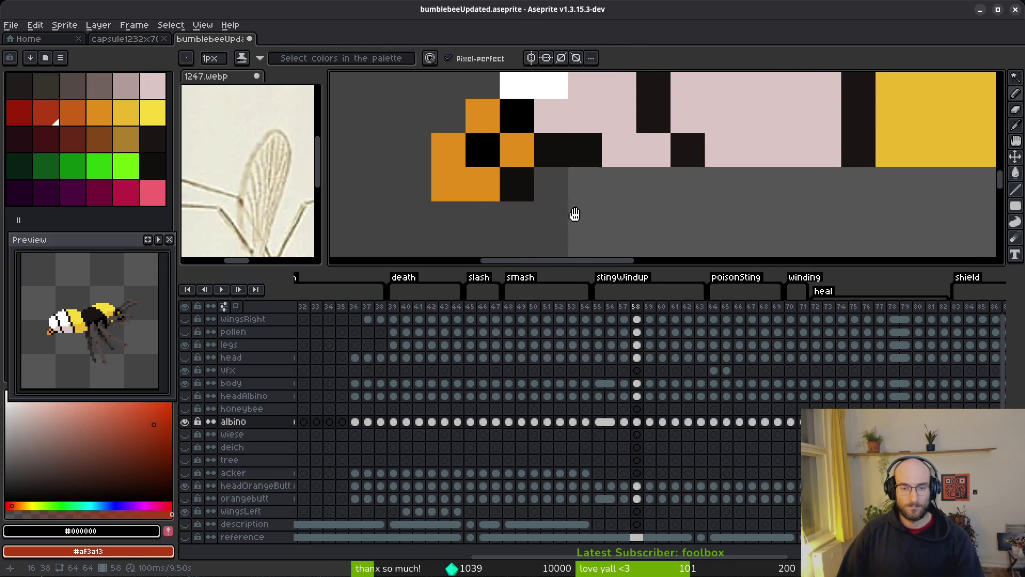
pyautogui.keyDown('alt'); pyautogui.click(497, 149); pyautogui.keyUp('alt')
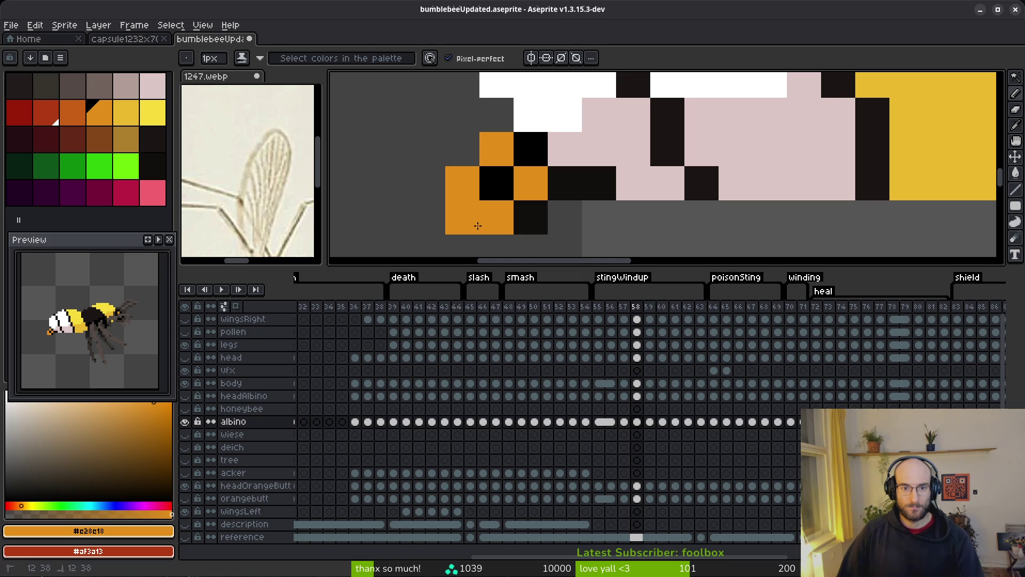
pyautogui.keyDown('alt'); pyautogui.rightClick(527, 151); pyautogui.keyUp('alt')
pyautogui.press('e')
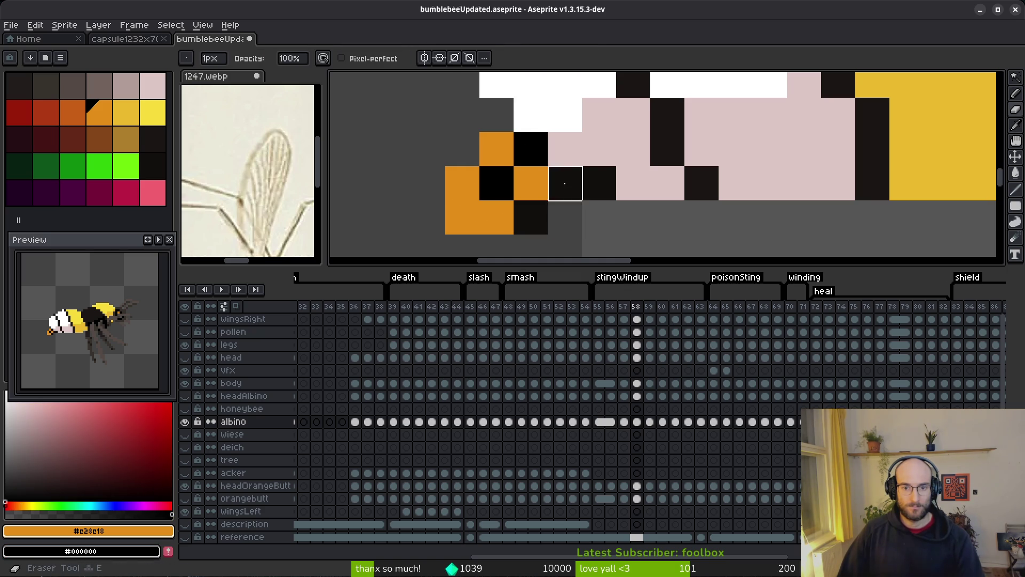
pyautogui.moveTo(565, 183); pyautogui.dragTo(599, 184)
pyautogui.scroll(-2, 599, 210)
pyautogui.scroll(2, 587, 216)
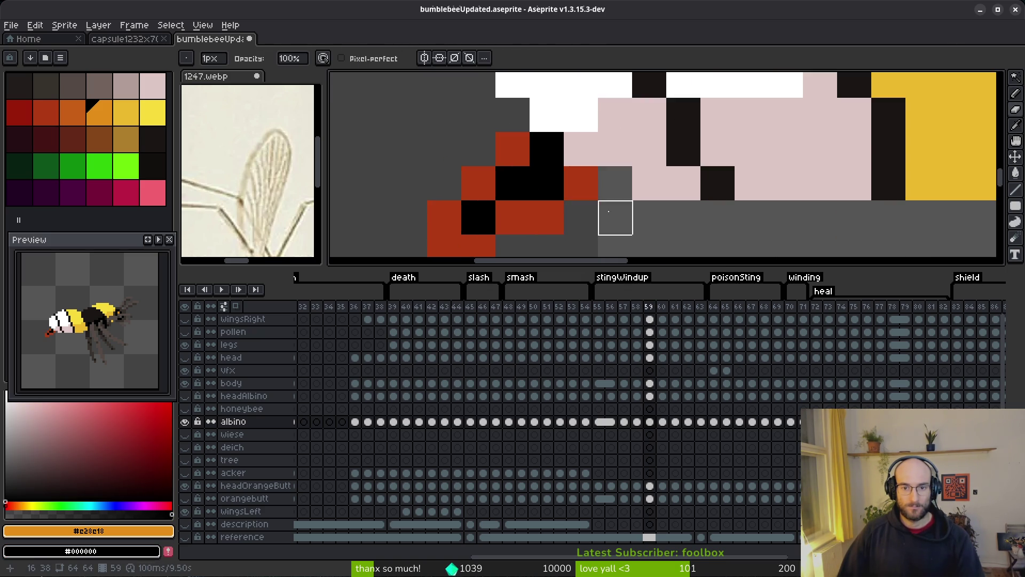
pyautogui.scroll(-3, 668, 219)
# Step: Erase a stray dark pixel beside the stinger in frame 60, then move on to frame 61
pyautogui.press('.')
pyautogui.press('.')
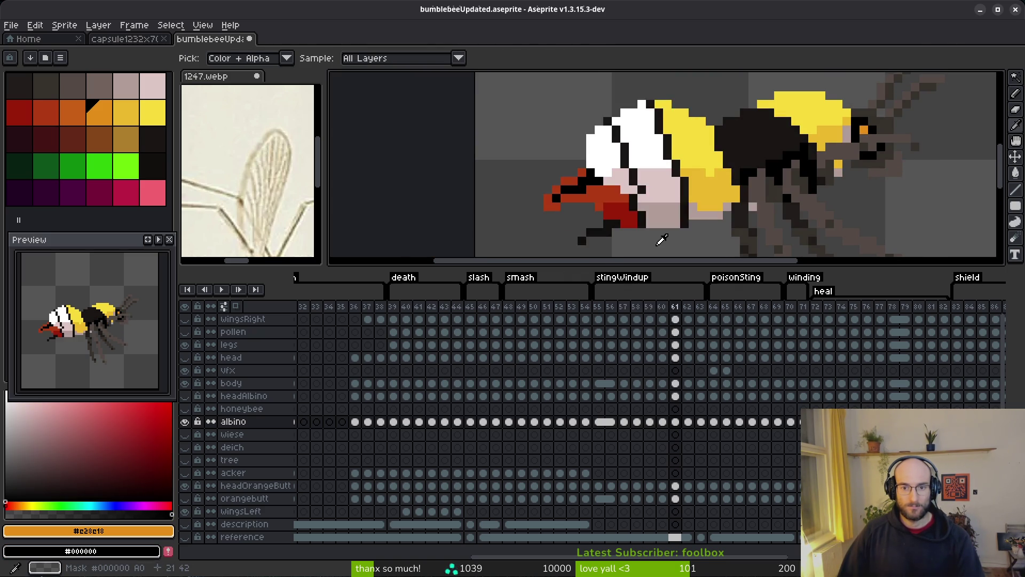
pyautogui.scroll(2, 590, 222)
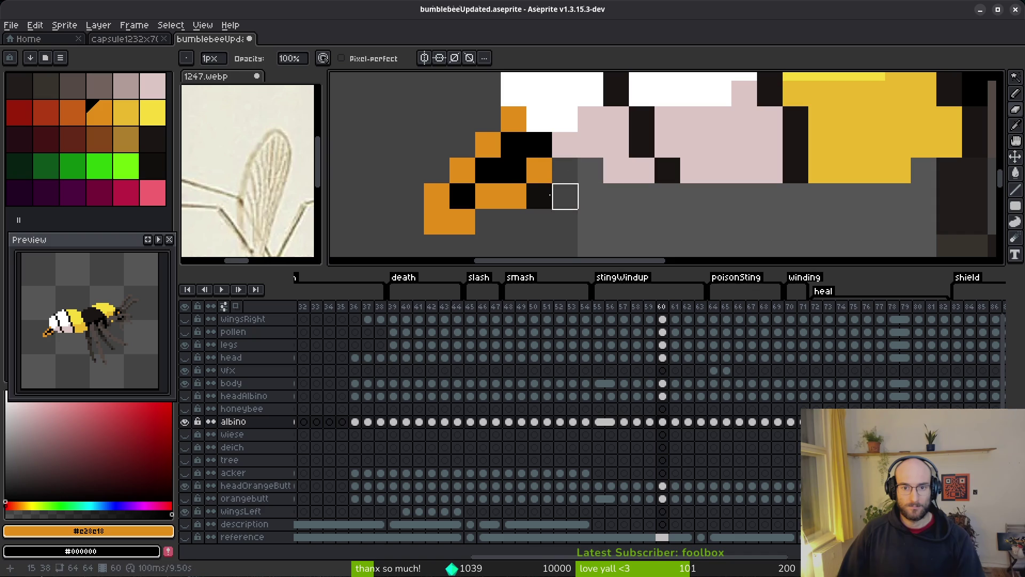
pyautogui.click(540, 191)
pyautogui.press('f')
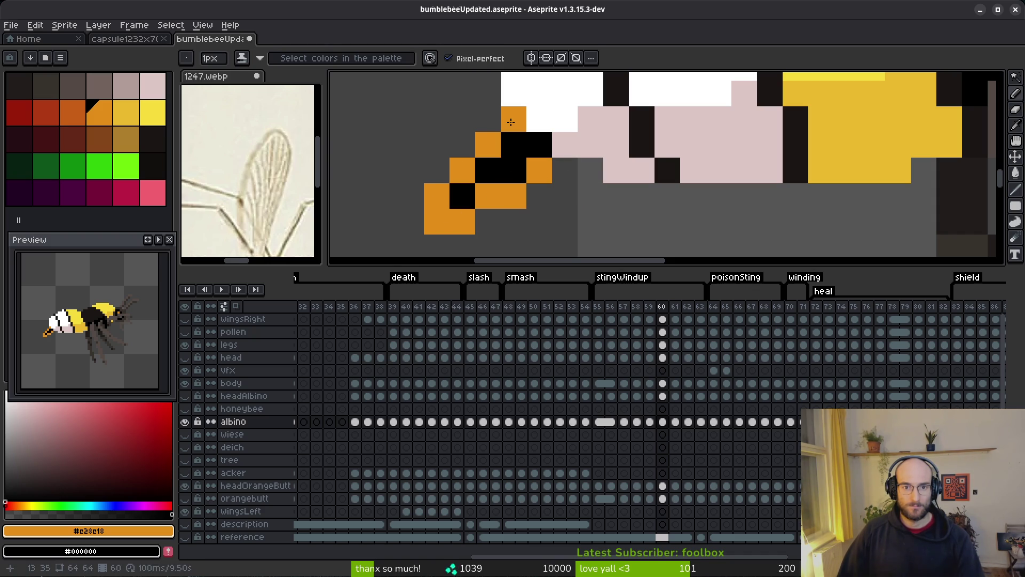
pyautogui.press('.')
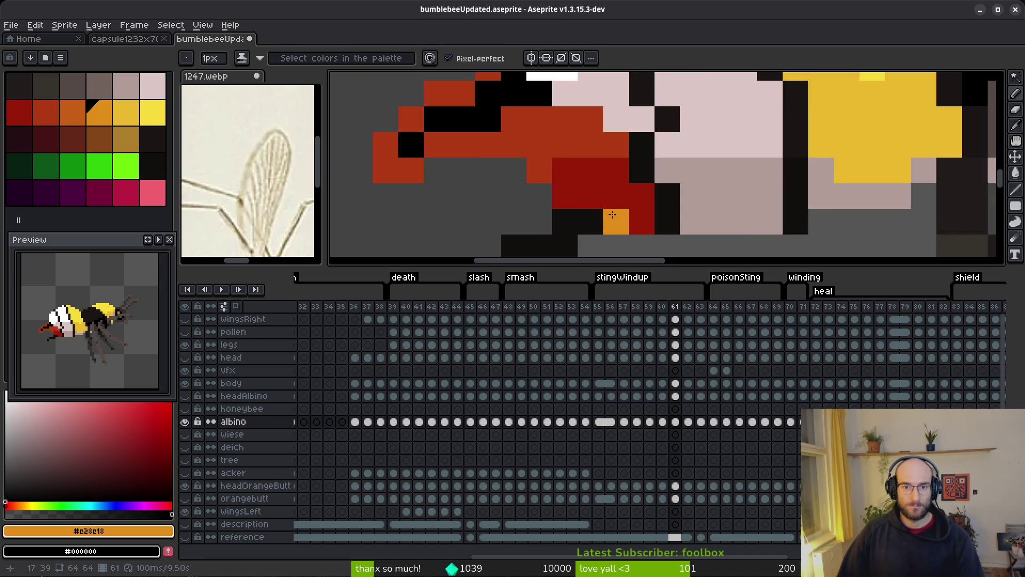
pyautogui.scroll(-2, 653, 237)
pyautogui.scroll(-2, 669, 239)
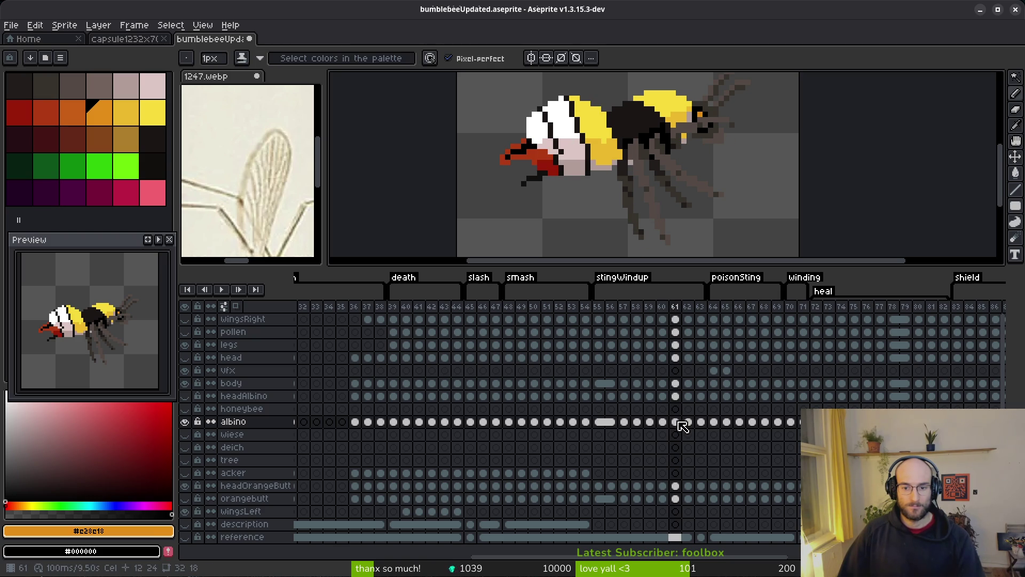
# Step: Select the albino cel at frame 61 and flip between frames 61–63 to compare
pyautogui.click(682, 384)
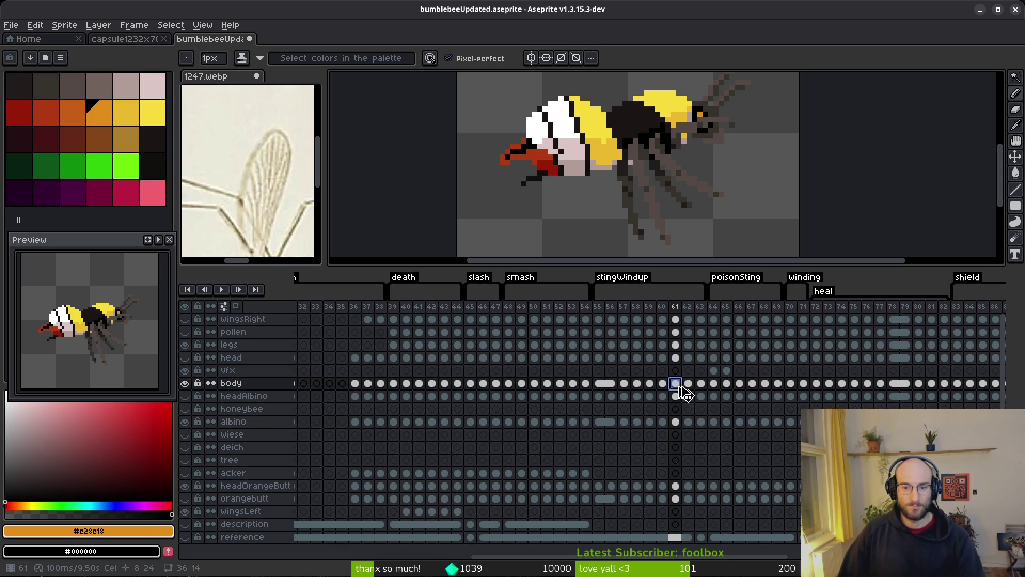
pyautogui.click(675, 422)
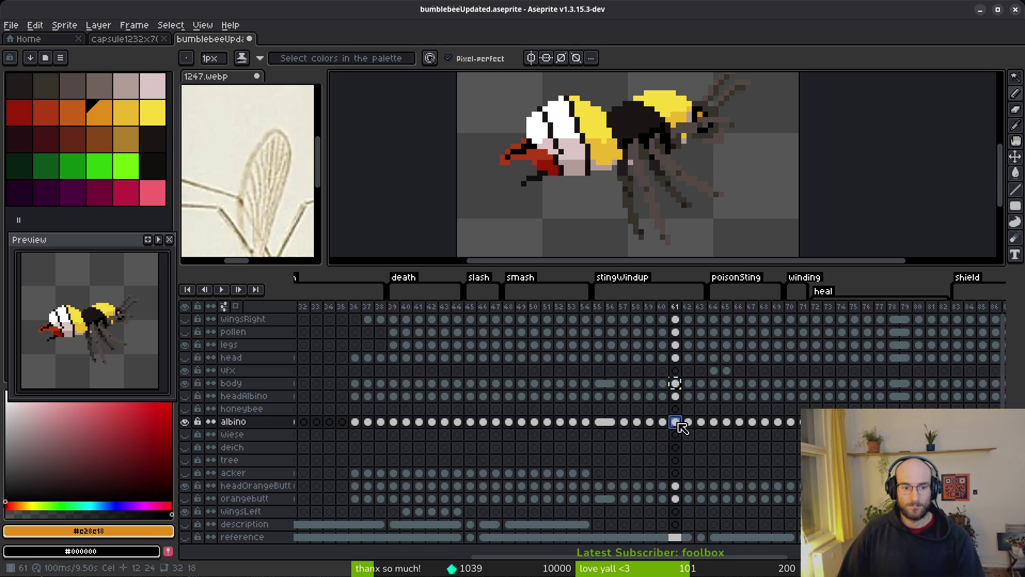
pyautogui.press('Right')
pyautogui.press('i')
pyautogui.press('Left')
pyautogui.press('Right')
pyautogui.press('Left')
pyautogui.press('Right')
pyautogui.press('Left')
pyautogui.press('Right')
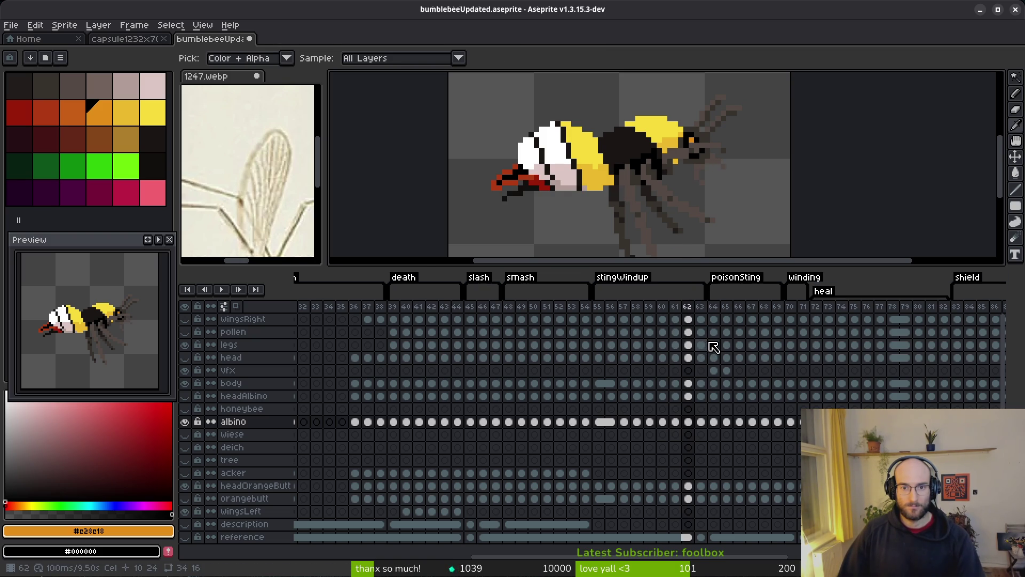
pyautogui.press('Right')
pyautogui.press('Left')
# Step: Flip back and forth across frames 60–62 to compare the sting wind-up poses
pyautogui.press('Left')
pyautogui.press('Right')
pyautogui.press('Left')
pyautogui.press('Right')
pyautogui.press('Left')
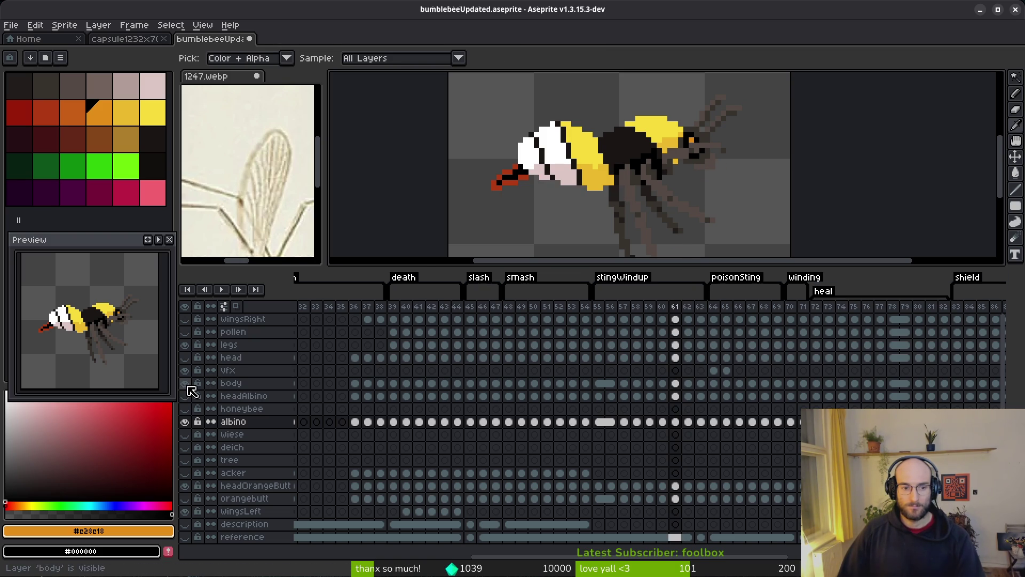
pyautogui.press('Right')
pyautogui.press('Left')
pyautogui.press('Right')
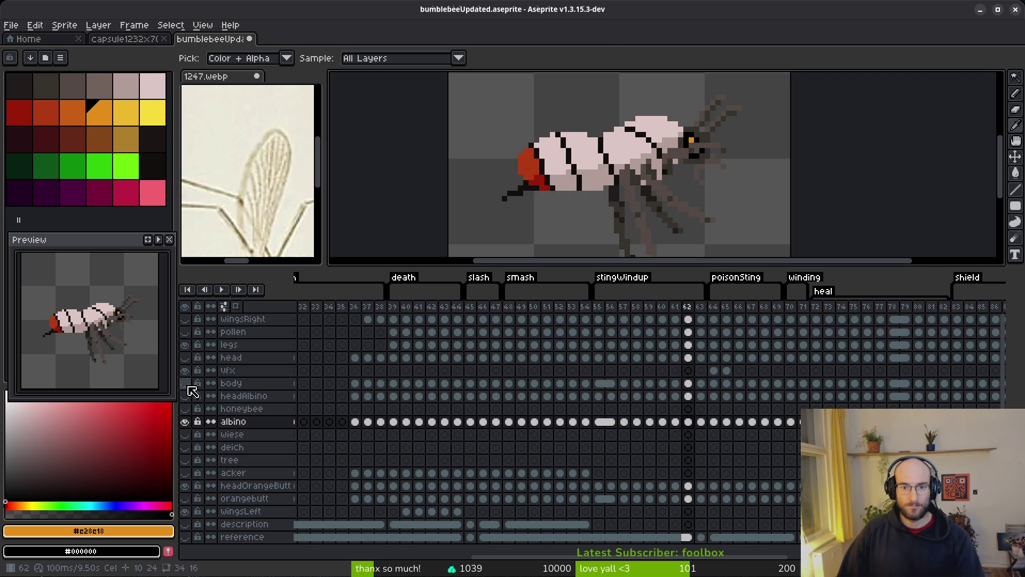
pyautogui.press('Left')
pyautogui.press('Right')
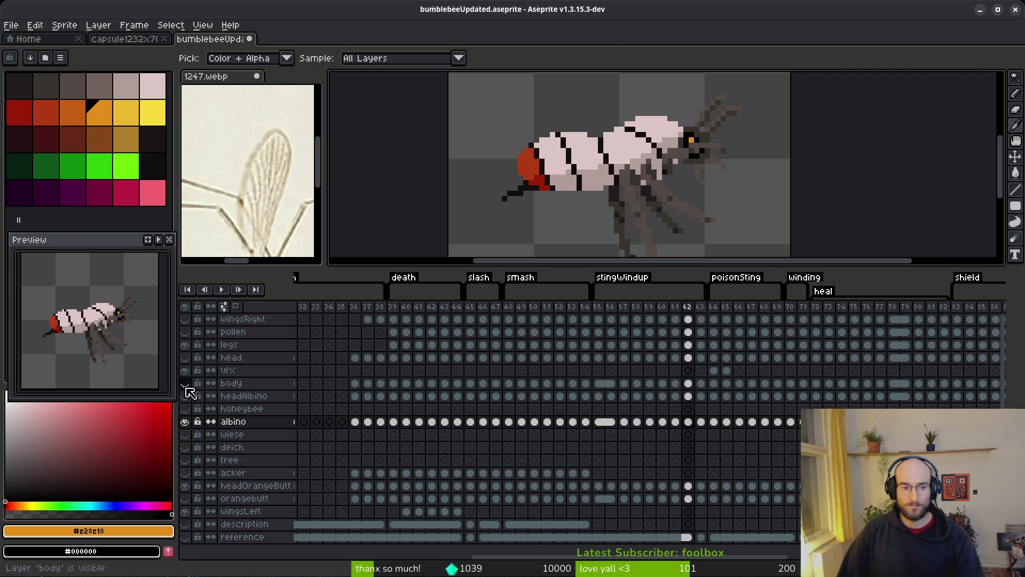
pyautogui.press('Left')
pyautogui.press('Left')
pyautogui.press('Right')
pyautogui.press('Right')
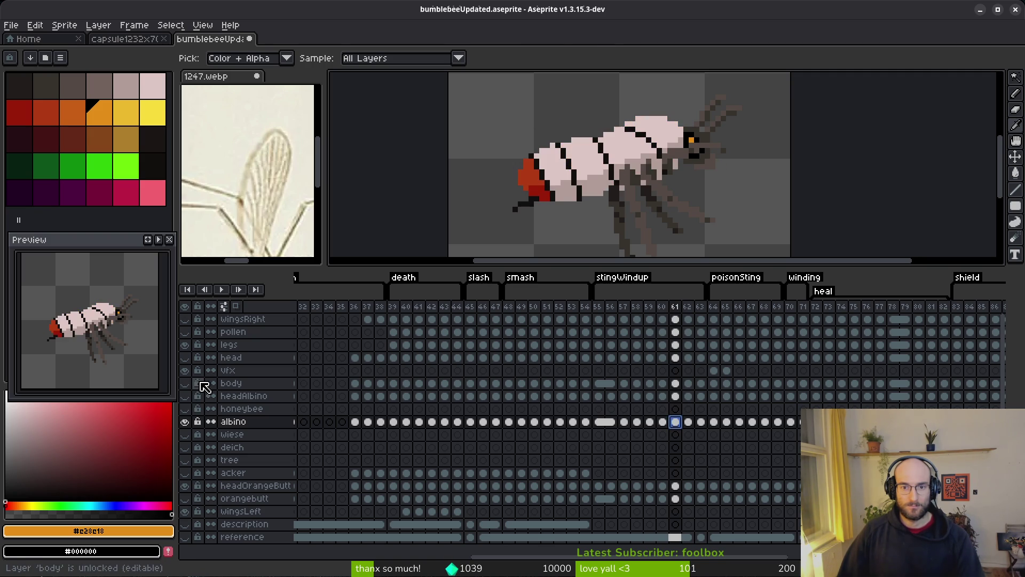
pyautogui.press('Left')
pyautogui.press('Left')
# Step: Redo Copy Range with Ctrl+Y to reapply the copied albino cels
pyautogui.press('Right')
pyautogui.press('Right')
pyautogui.press('Left')
pyautogui.hotkey('ctrl', 'y')
pyautogui.press('Right')
pyautogui.press('Left')
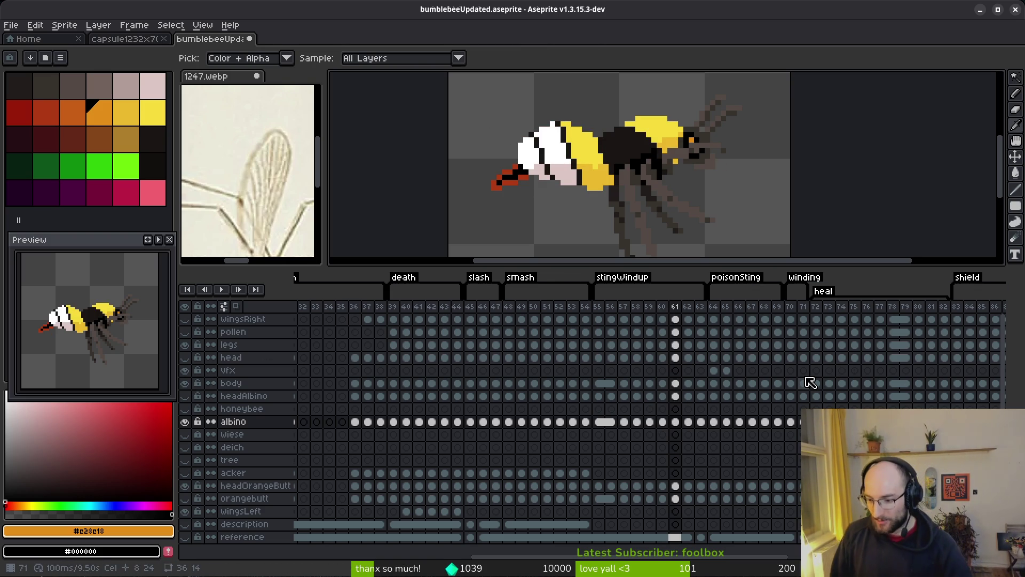
pyautogui.hotkey('alt', 'Tab')
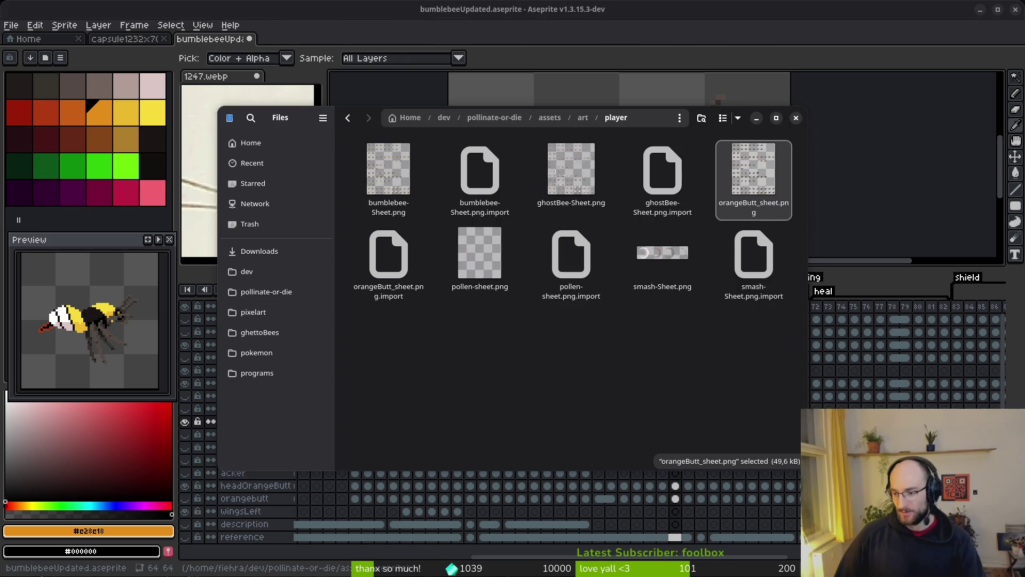
# Step: Open the backgrounds folder and view the properties of 2_1_BG.png
pyautogui.click(347, 118)
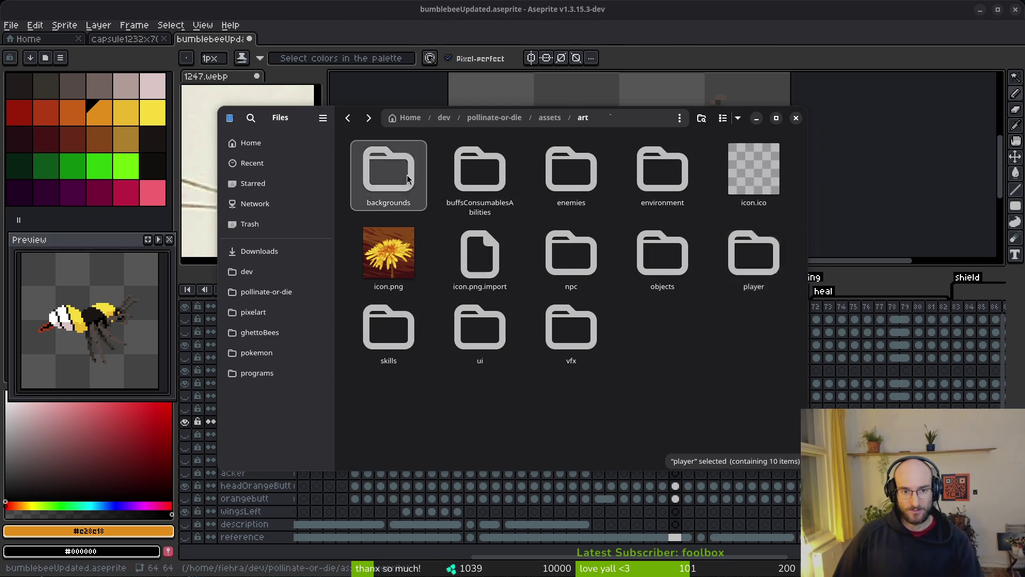
pyautogui.doubleClick(389, 170)
pyautogui.scroll(-2, 694, 277)
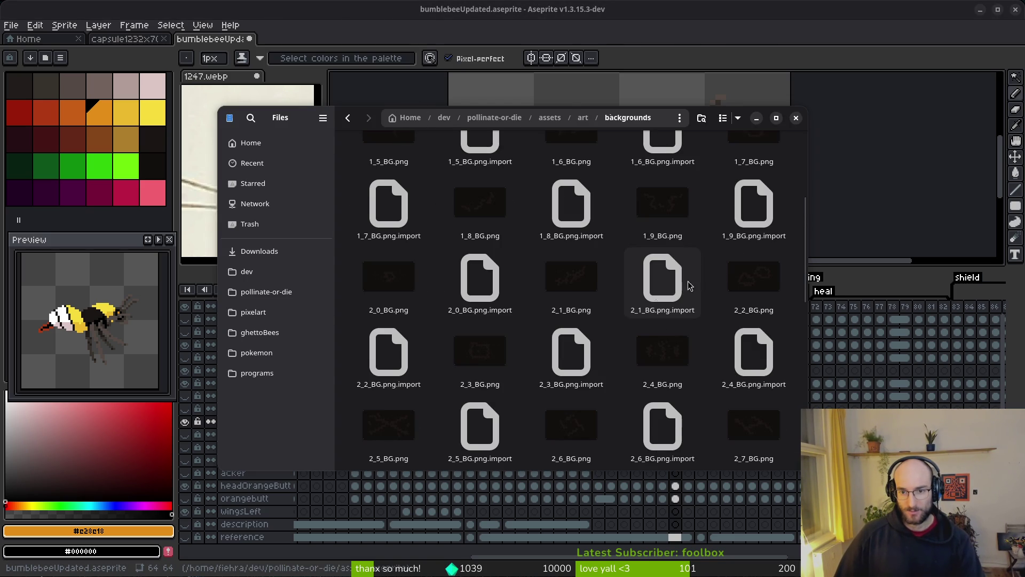
pyautogui.rightClick(572, 284)
pyautogui.click(630, 502)
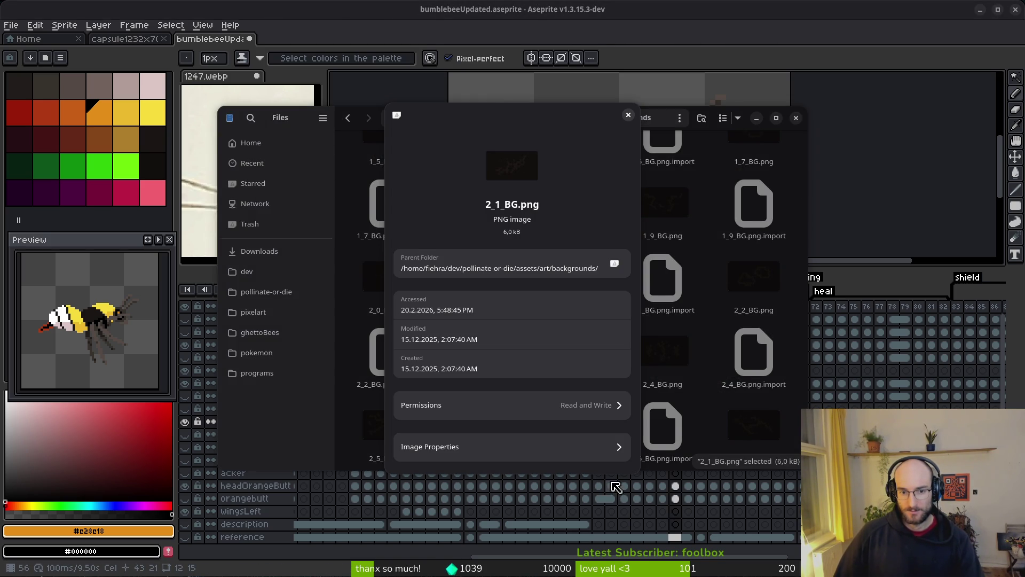
pyautogui.click(629, 116)
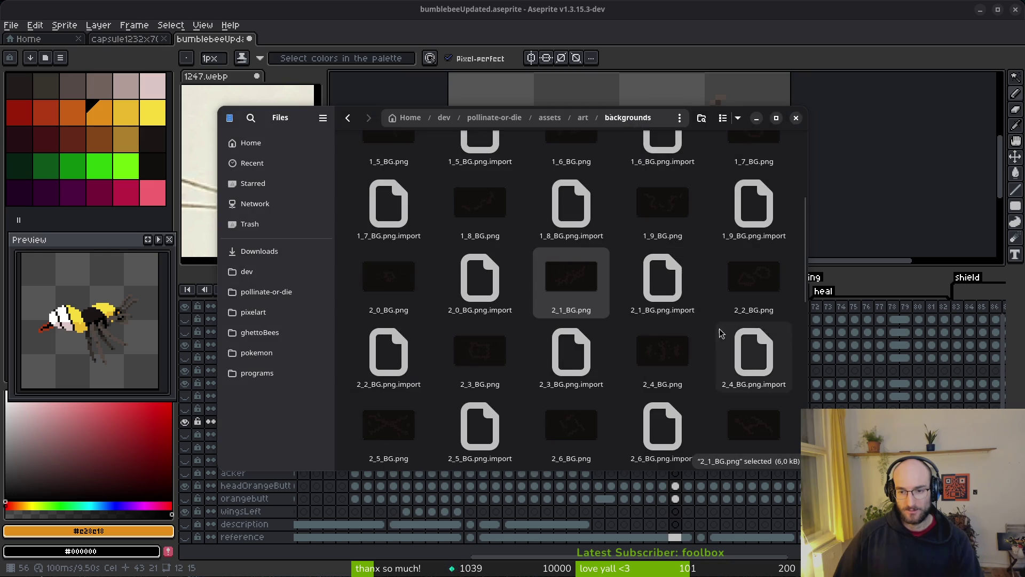
# Step: View the properties of gameoverscreen-Sheet.png
pyautogui.scroll(-5, 734, 300)
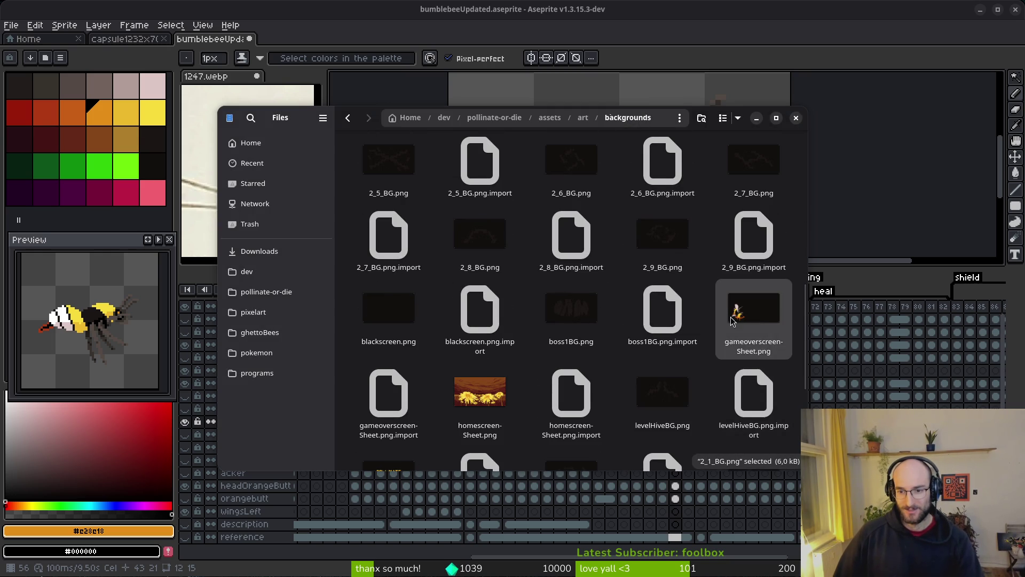
pyautogui.rightClick(734, 320)
pyautogui.click(764, 538)
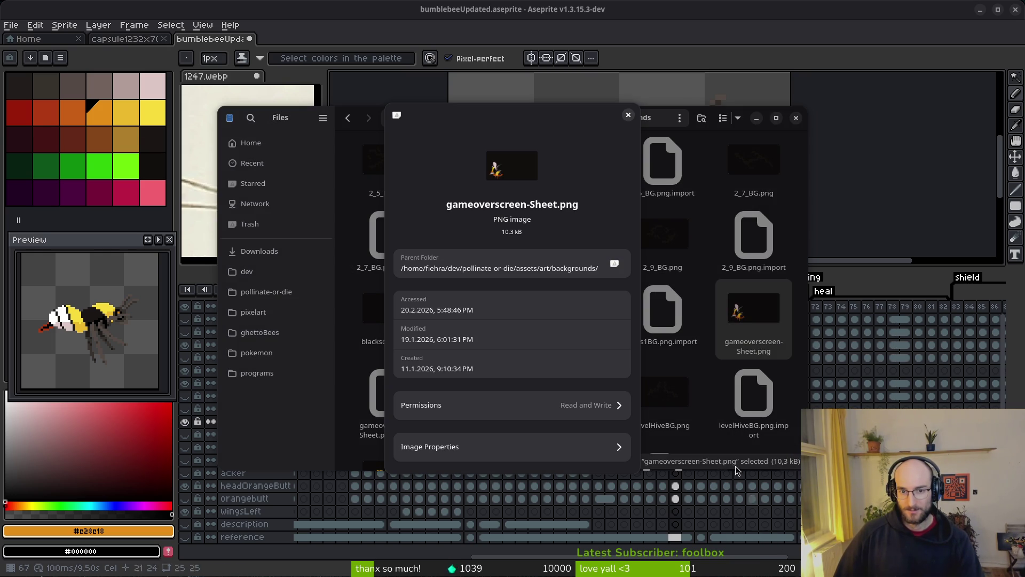
pyautogui.click(628, 115)
# Step: View the properties of homescreen-Sheet.png, then close the Files window
pyautogui.scroll(-3, 561, 294)
pyautogui.rightClick(462, 252)
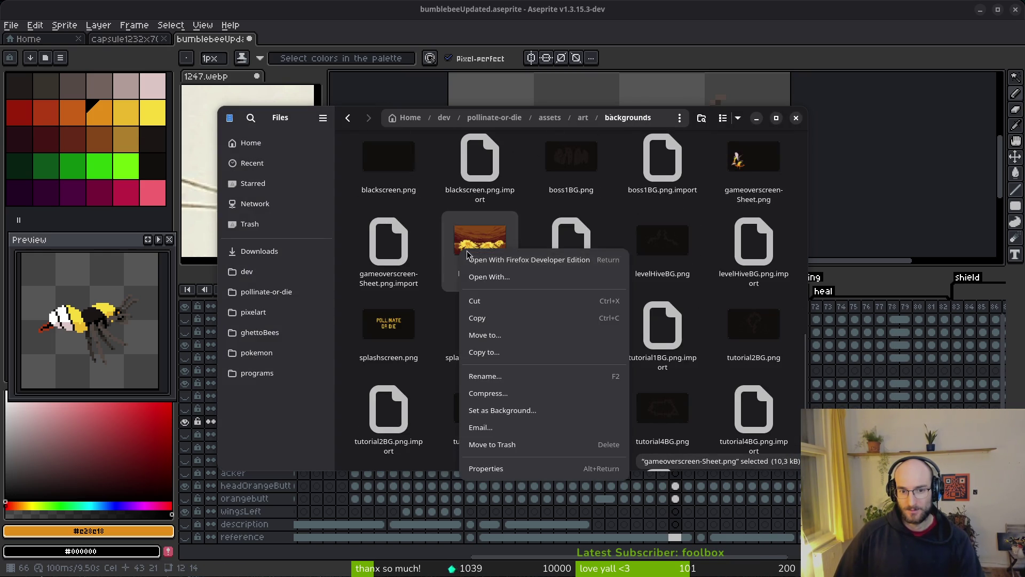
pyautogui.click(550, 469)
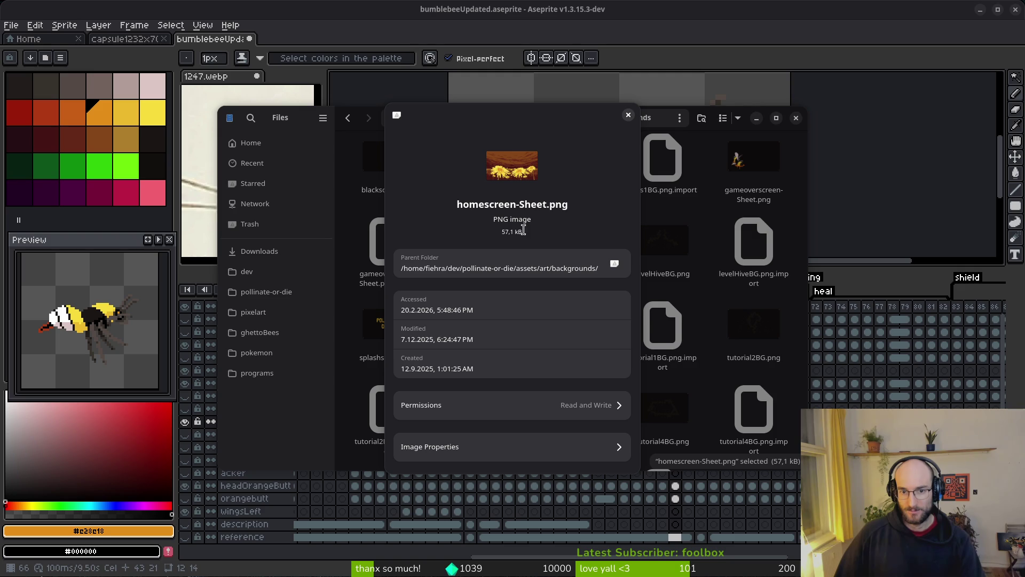
pyautogui.click(628, 115)
pyautogui.scroll(-2, 598, 328)
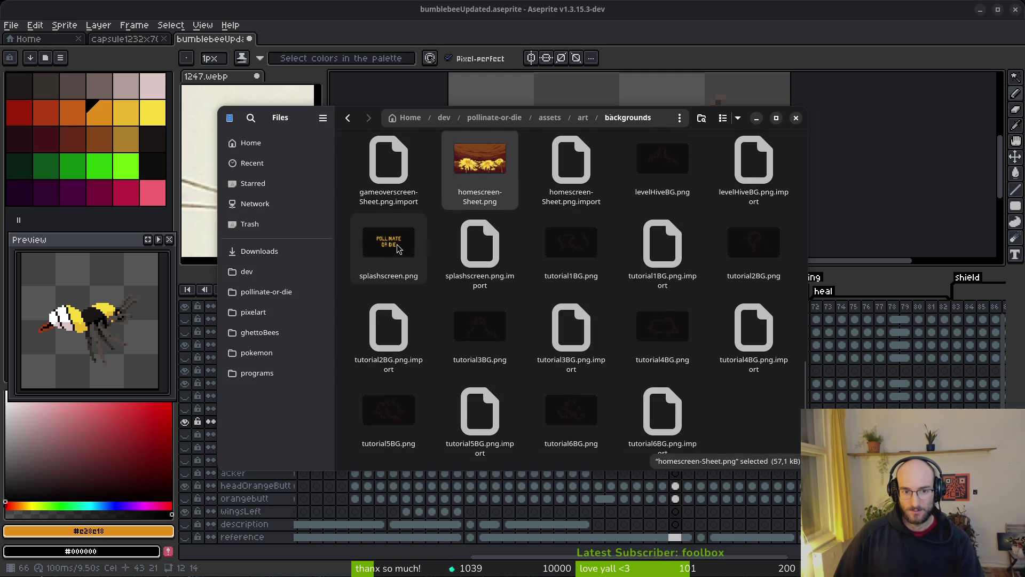
pyautogui.click(795, 118)
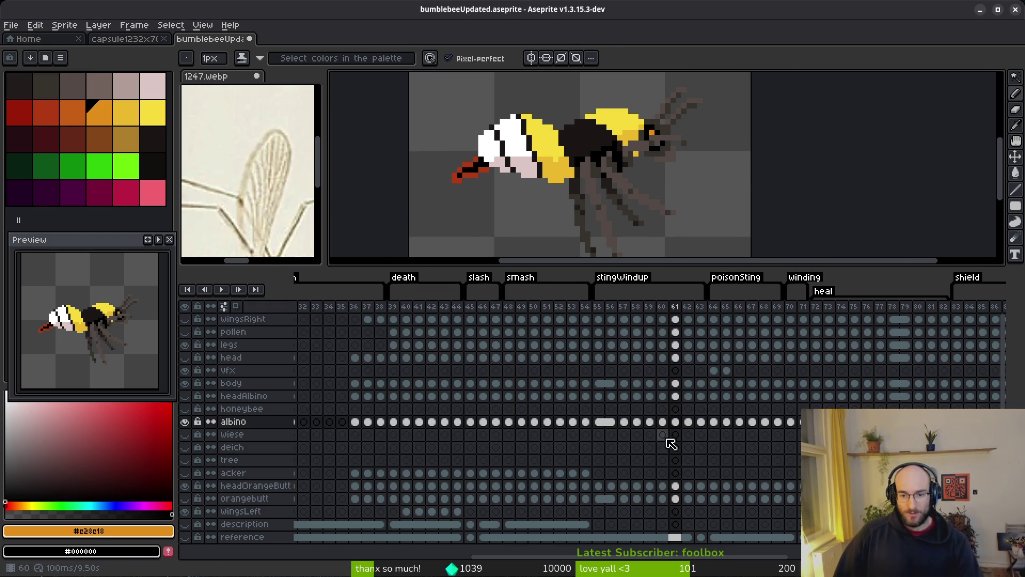
# Step: Step back and forth around frame 62 to compare the bee's sting poses
pyautogui.press('Left')
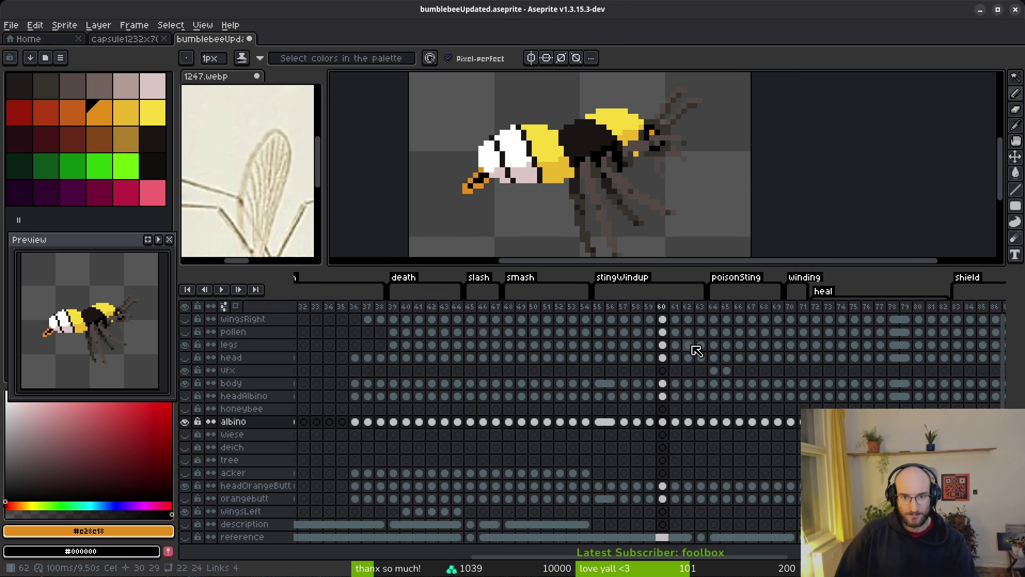
pyautogui.press('Right')
pyautogui.press('Right')
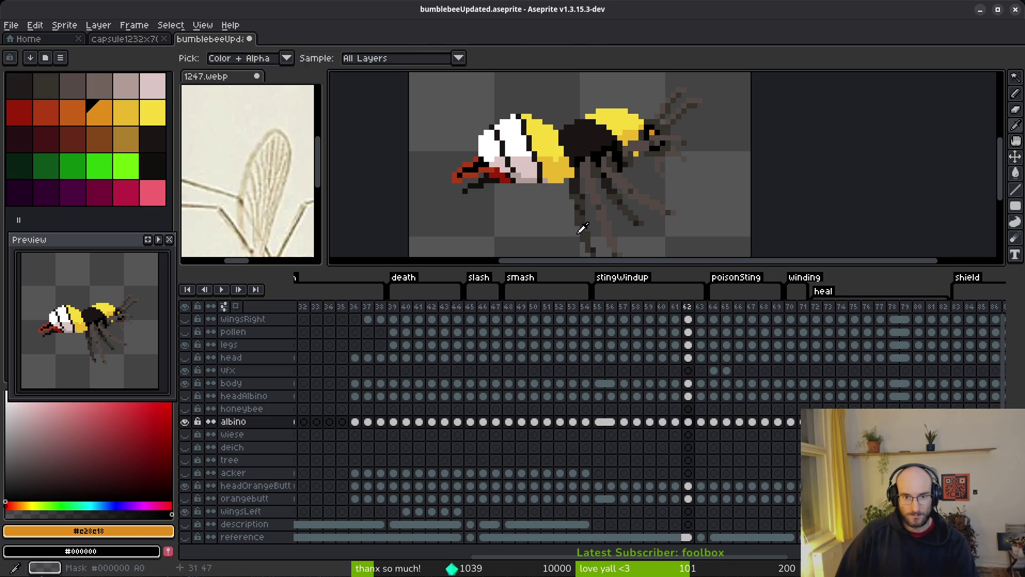
pyautogui.scroll(3, 568, 170)
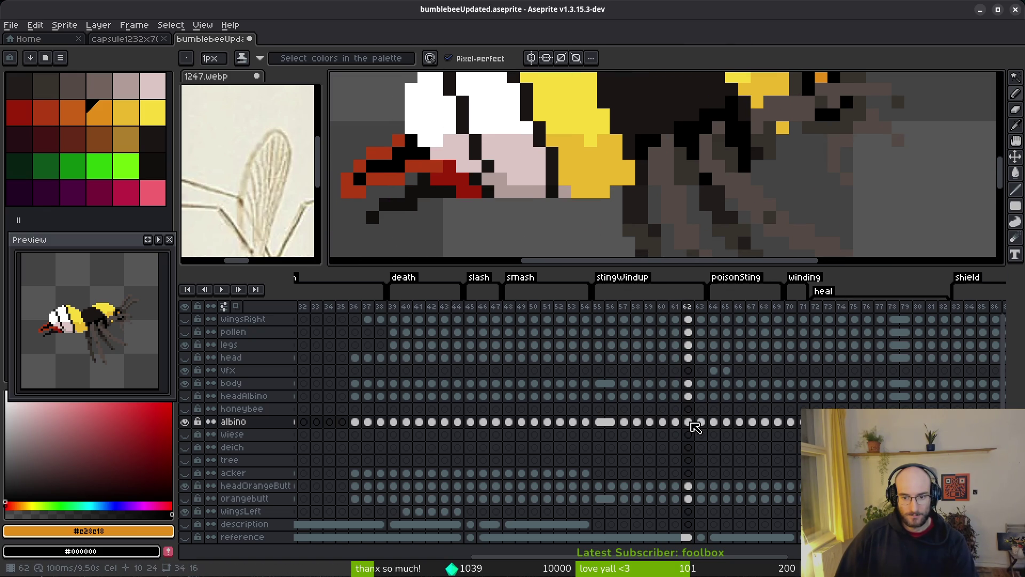
pyautogui.press('Right')
pyautogui.press('Left')
pyautogui.press('Right')
pyautogui.press('Right')
pyautogui.press('Left')
pyautogui.press('Left')
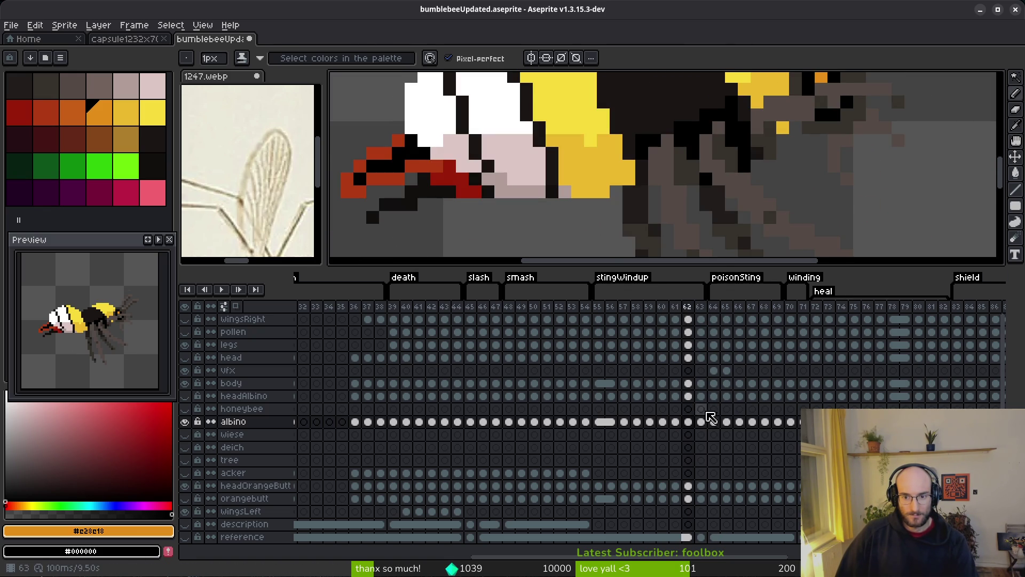
# Step: Hide the yellow body layer at frame 62 so the albino body shows through
pyautogui.click(690, 383)
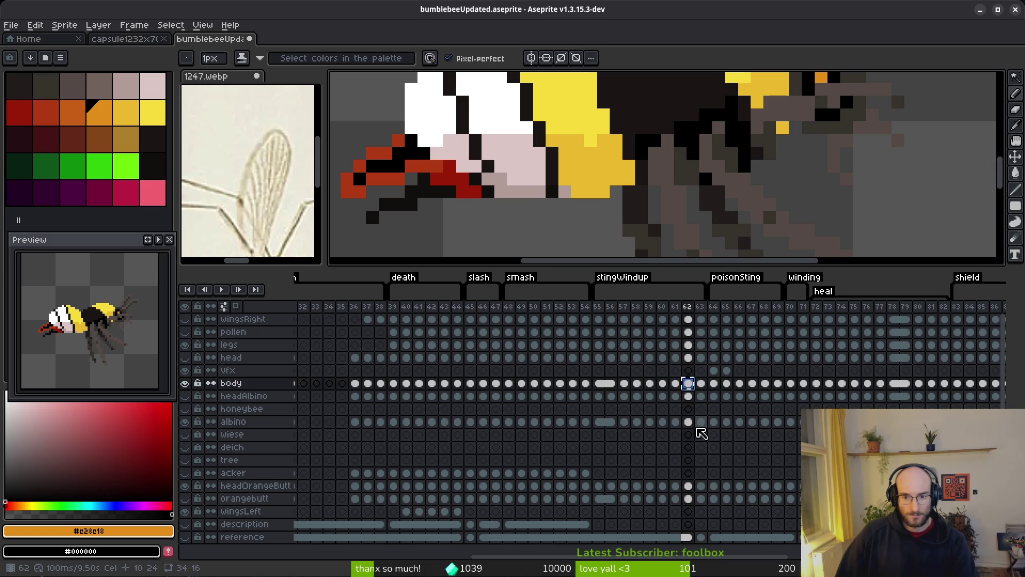
pyautogui.click(688, 422)
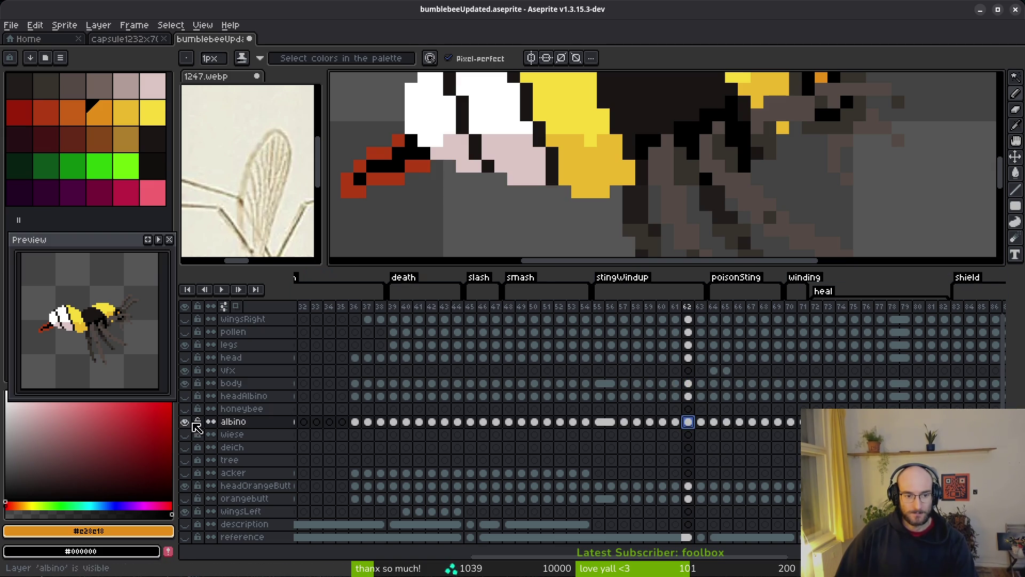
pyautogui.click(184, 383)
pyautogui.scroll(-1, 653, 222)
# Step: Flip between frames 61 and 62 to check the pale albino bee colours
pyautogui.press('Left')
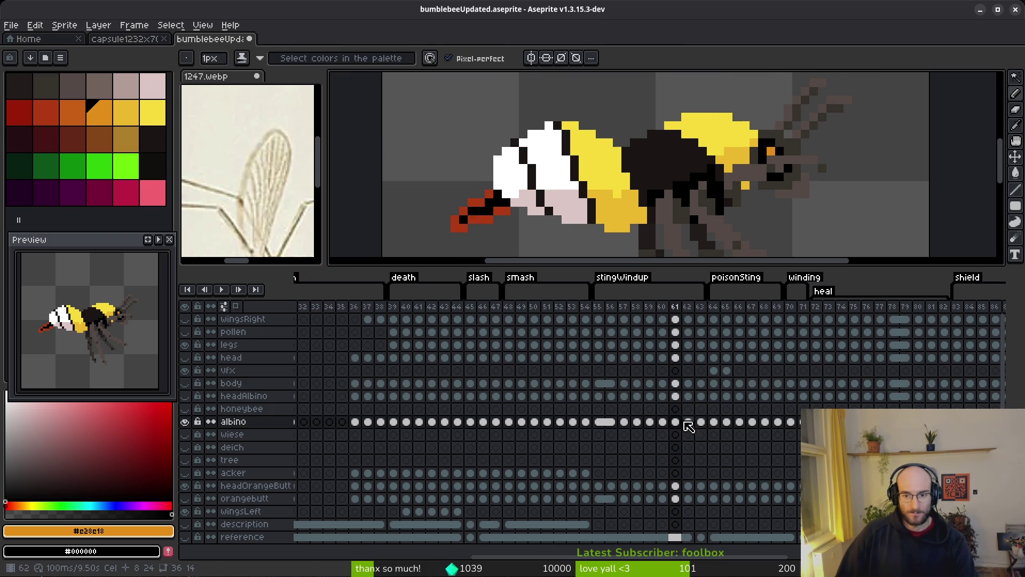
pyautogui.press('i')
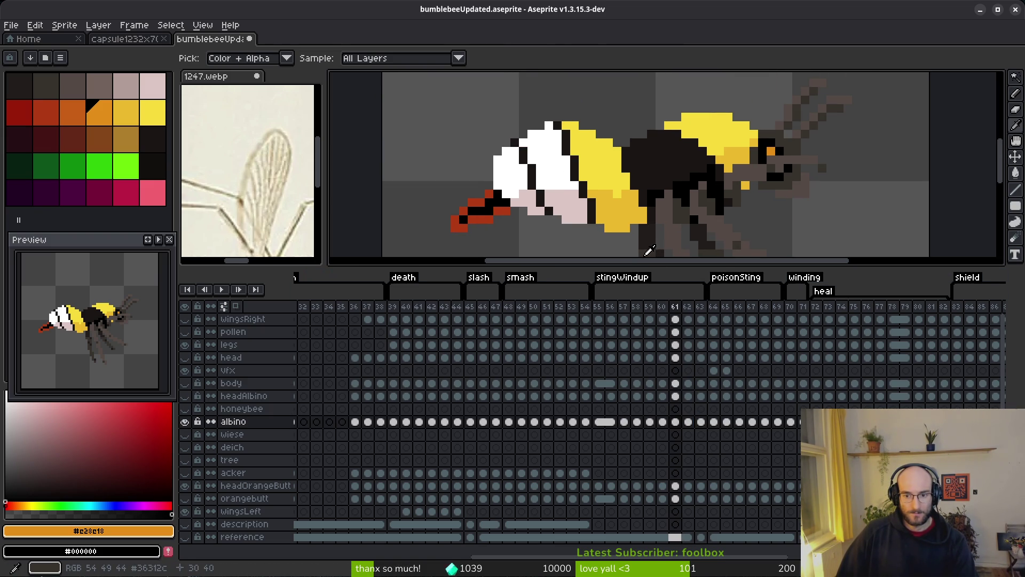
pyautogui.press('Left')
pyautogui.press('Right')
pyautogui.press('Right')
pyautogui.press('Right')
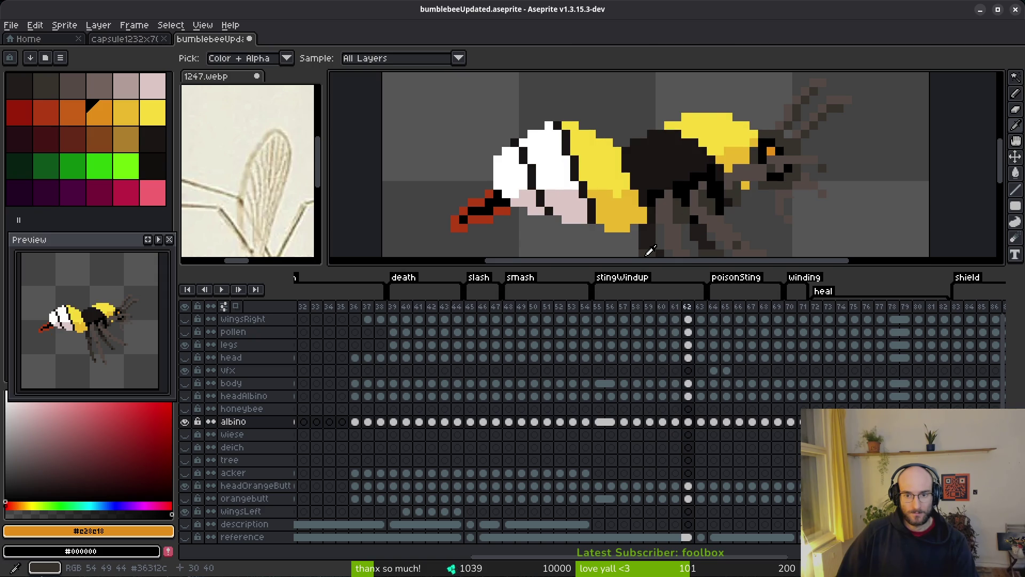
pyautogui.press('Left')
pyautogui.press('Right')
pyautogui.press('Left')
pyautogui.press('Right')
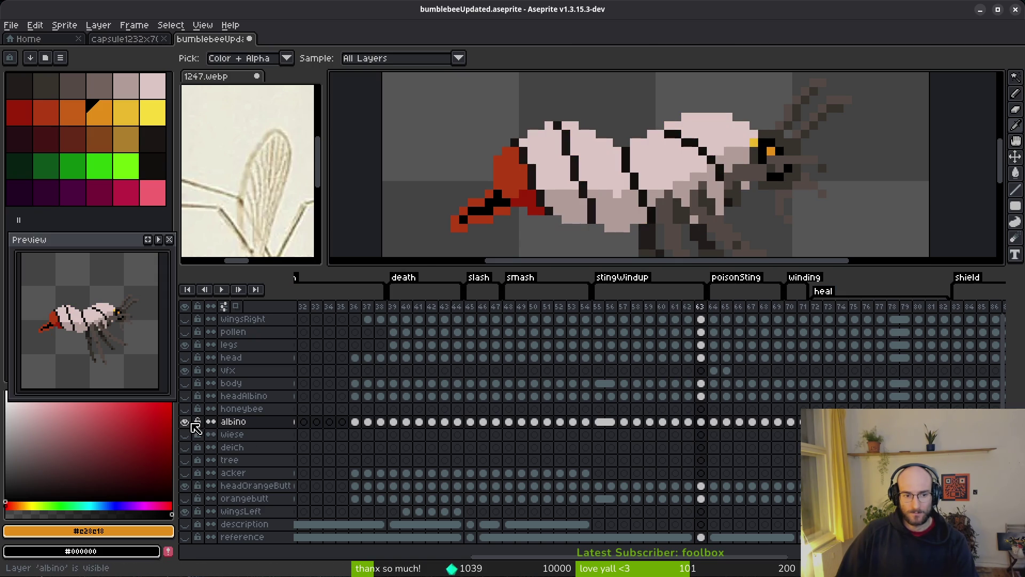
pyautogui.click(184, 421)
pyautogui.click(185, 383)
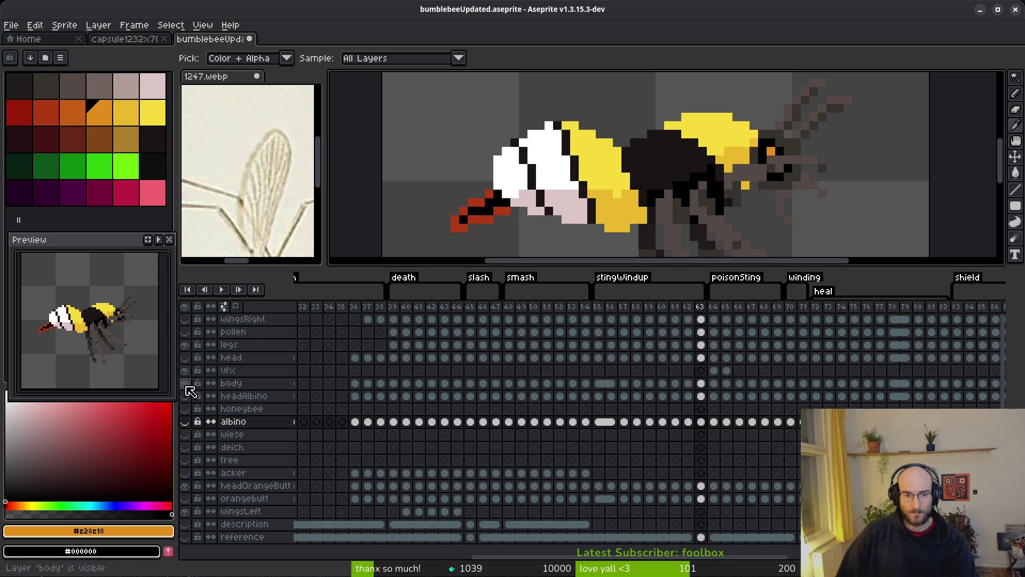
pyautogui.press('Left')
pyautogui.press('Left')
pyautogui.press('Left')
pyautogui.press('Right')
pyautogui.press('Right')
pyautogui.press('Right')
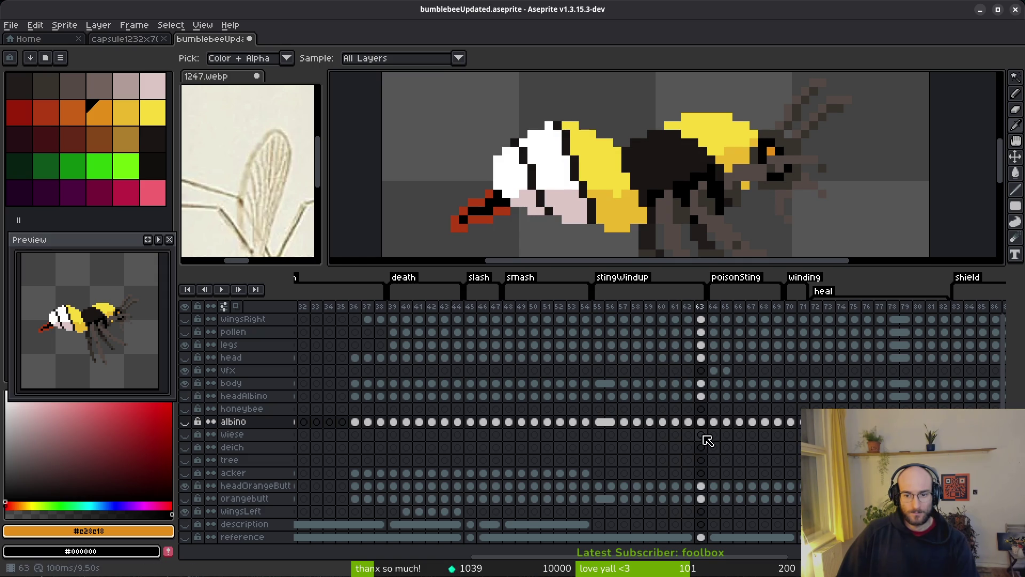
pyautogui.click(185, 383)
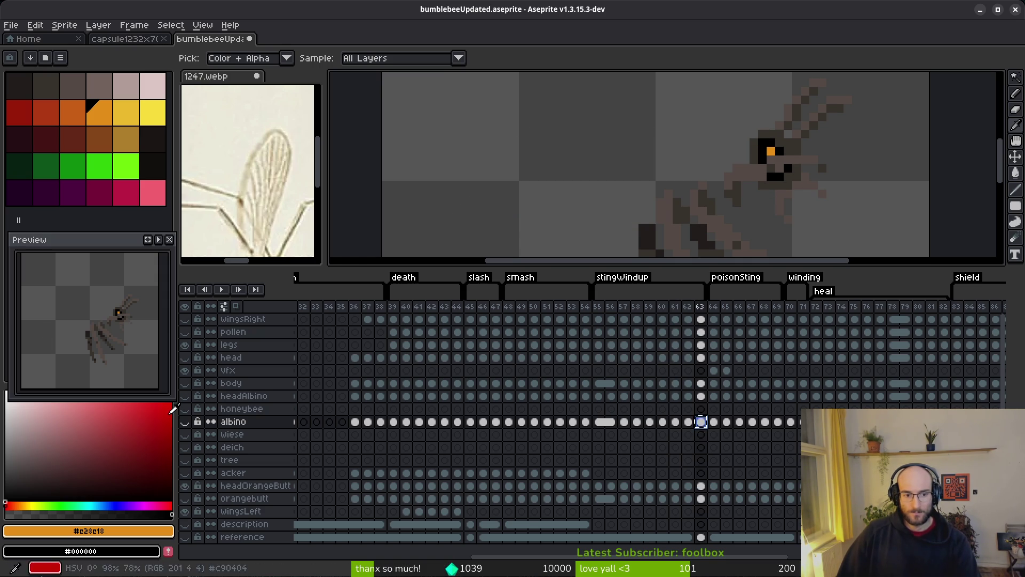
pyautogui.click(184, 421)
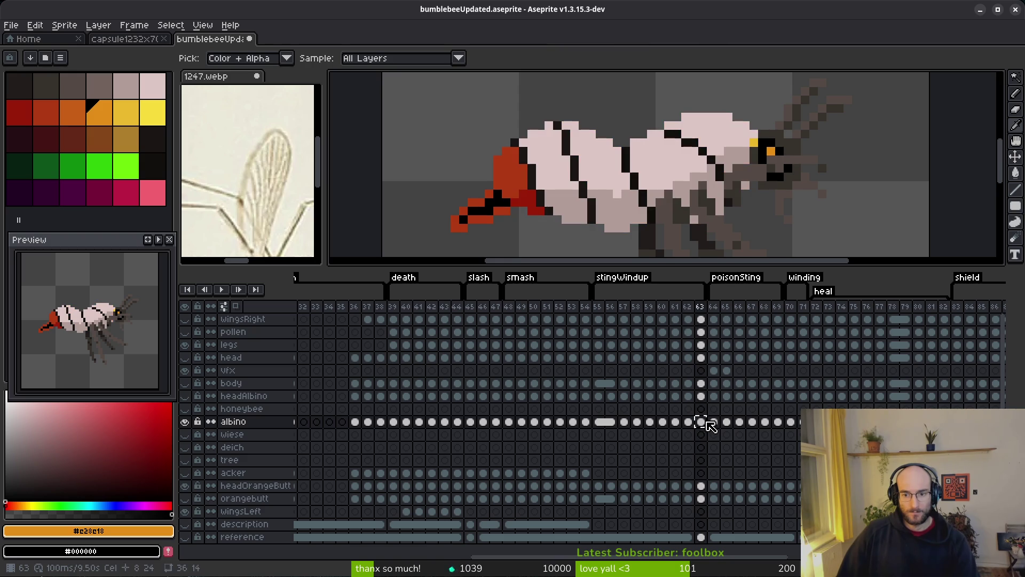
pyautogui.click(675, 422)
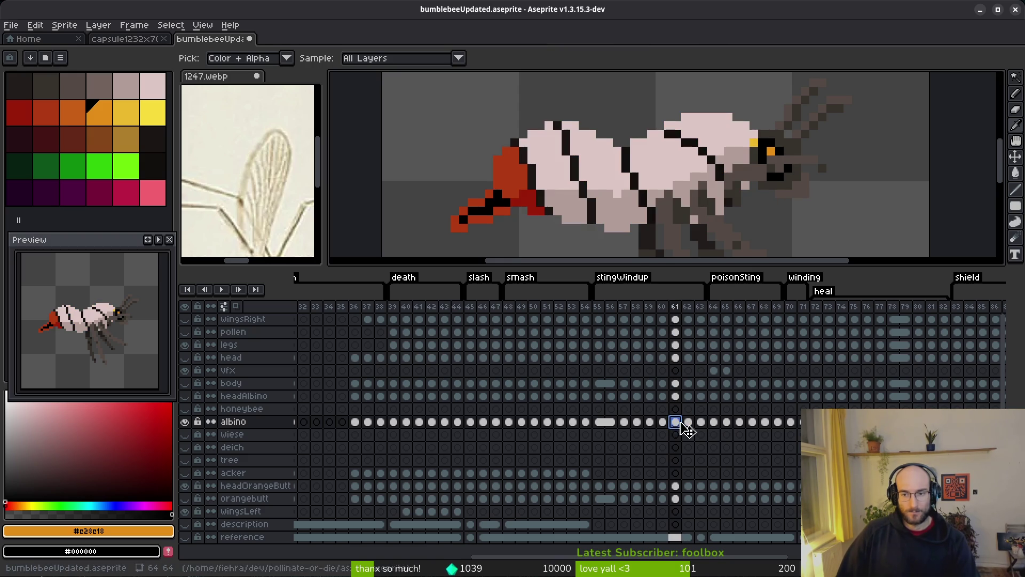
pyautogui.click(663, 422)
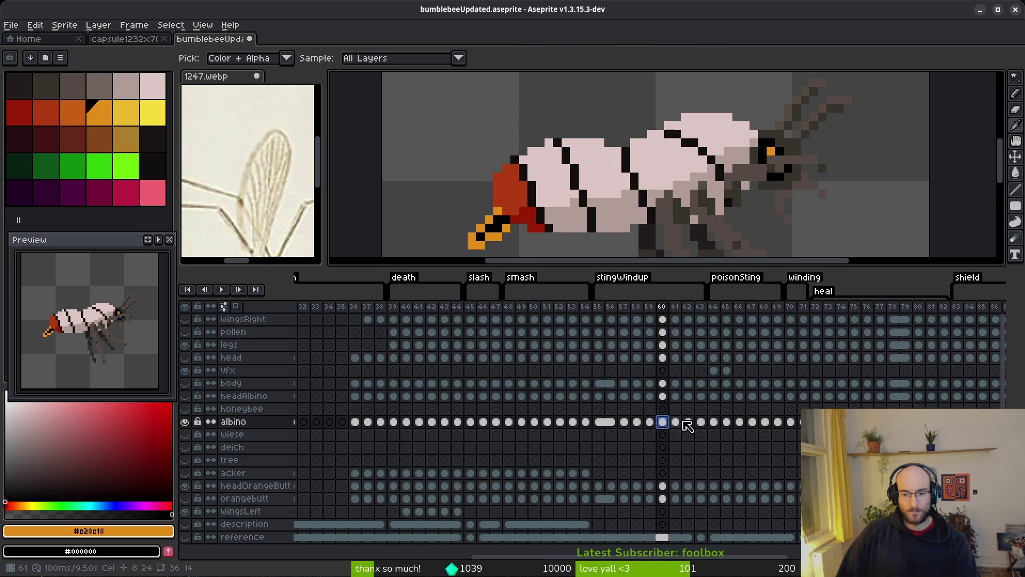
pyautogui.click(676, 422)
pyautogui.click(688, 422)
pyautogui.press('b')
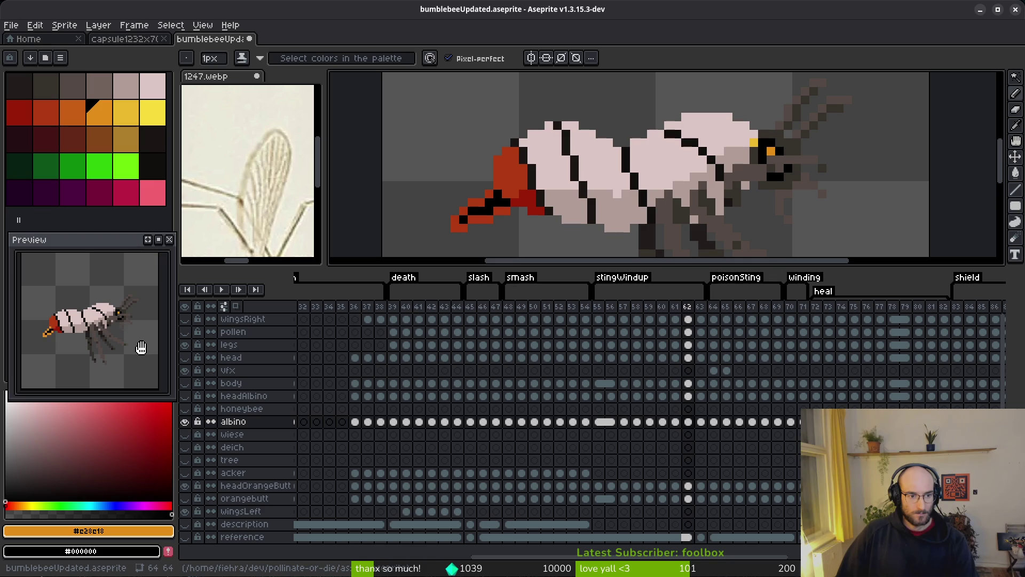
# Step: Show the right wing and yellow body layers, then save the sprite
pyautogui.click(185, 321)
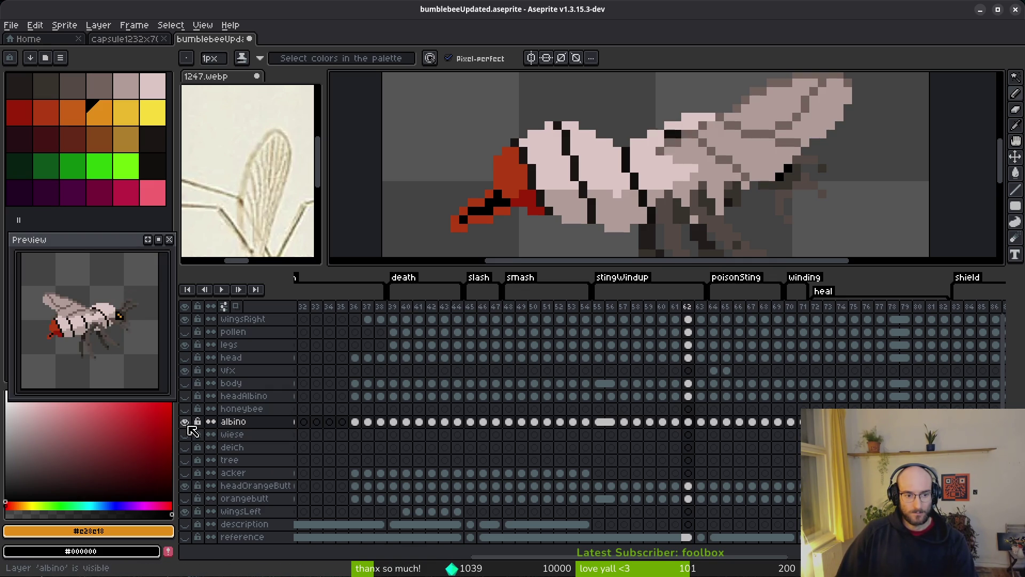
pyautogui.click(185, 384)
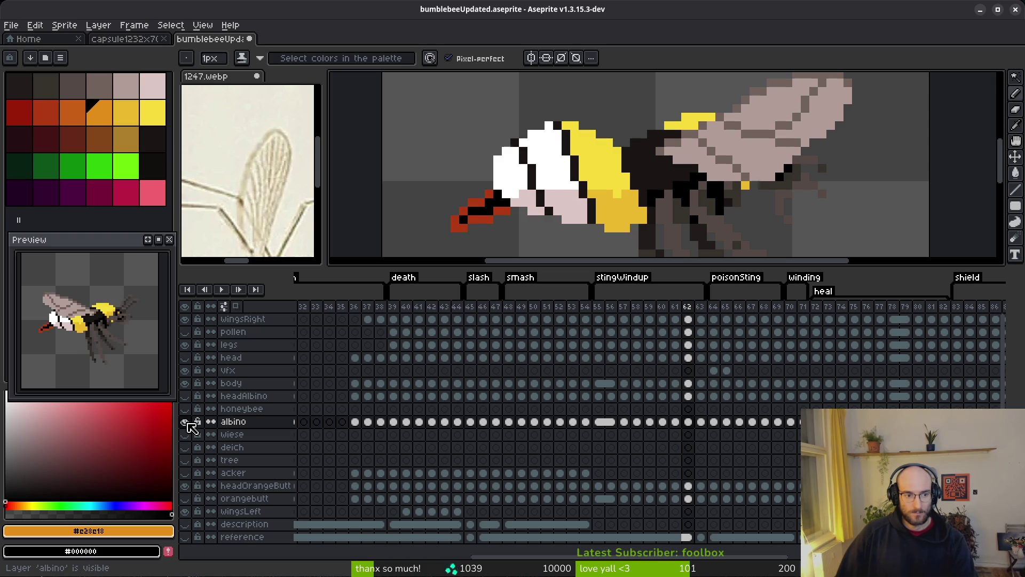
pyautogui.hotkey('ctrl', 's')
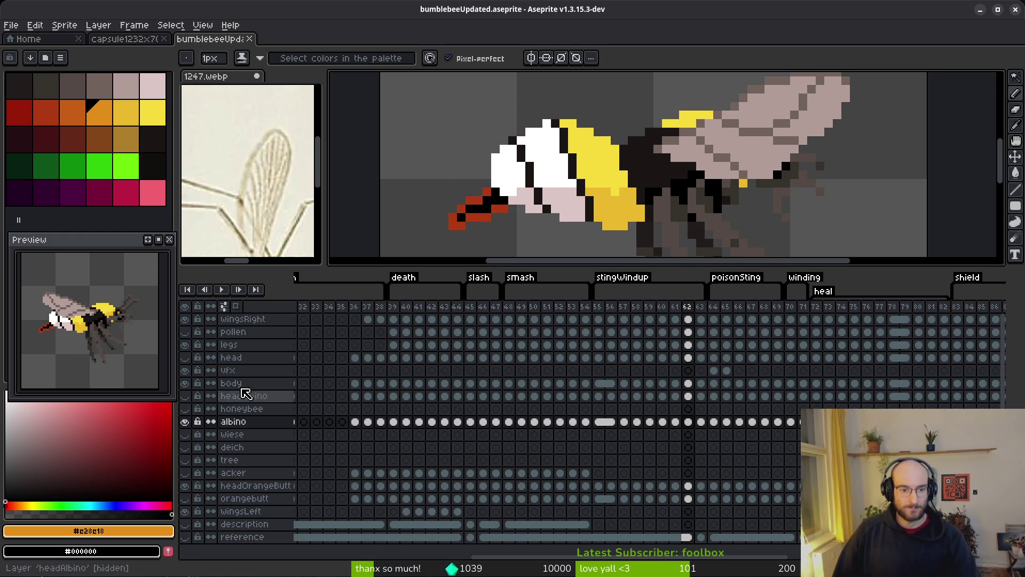
# Step: Hide the yellow body layer, show the albino head layer and zoom out
pyautogui.click(184, 383)
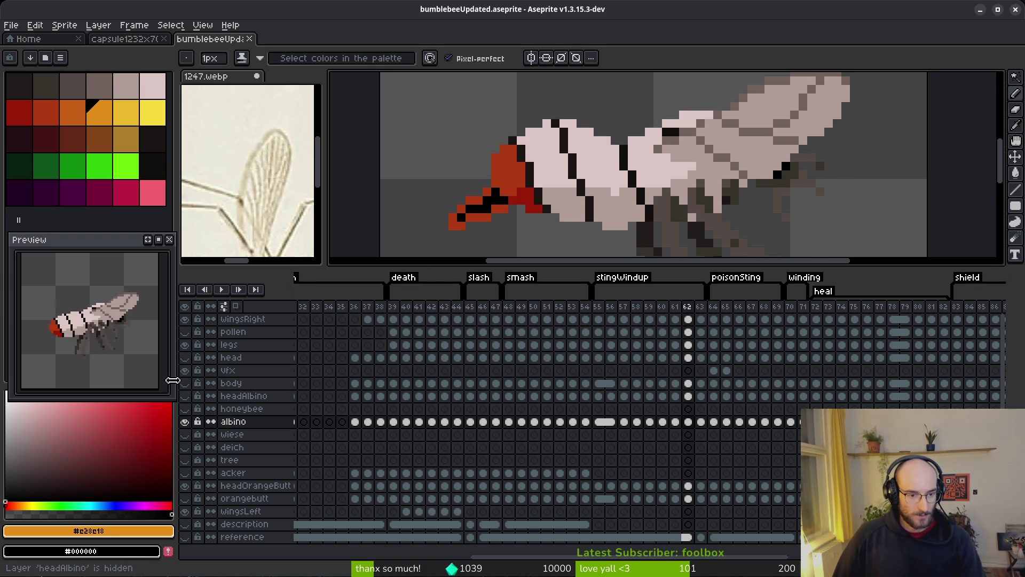
pyautogui.click(185, 396)
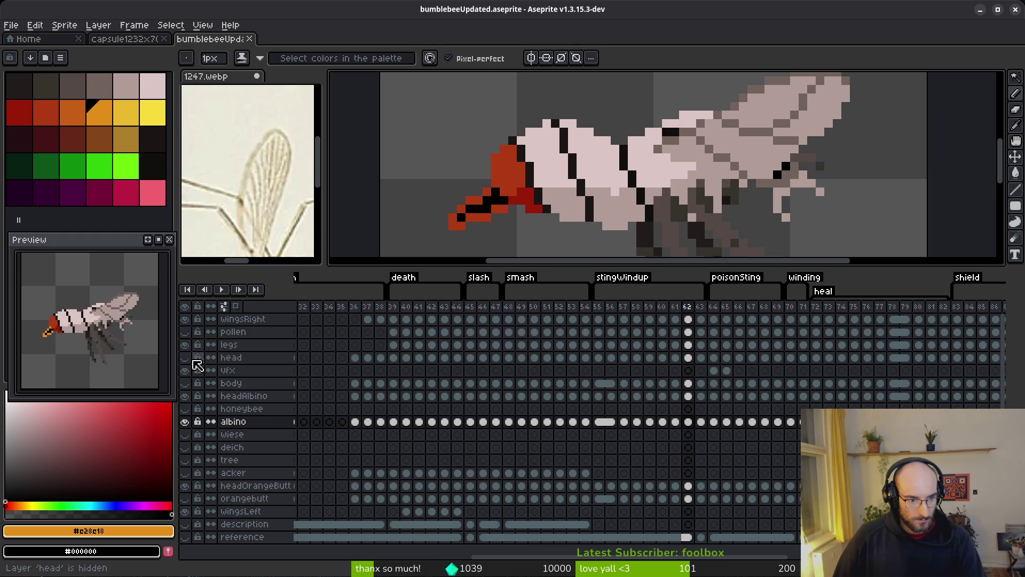
pyautogui.scroll(-3, 553, 206)
pyautogui.scroll(-2, 553, 206)
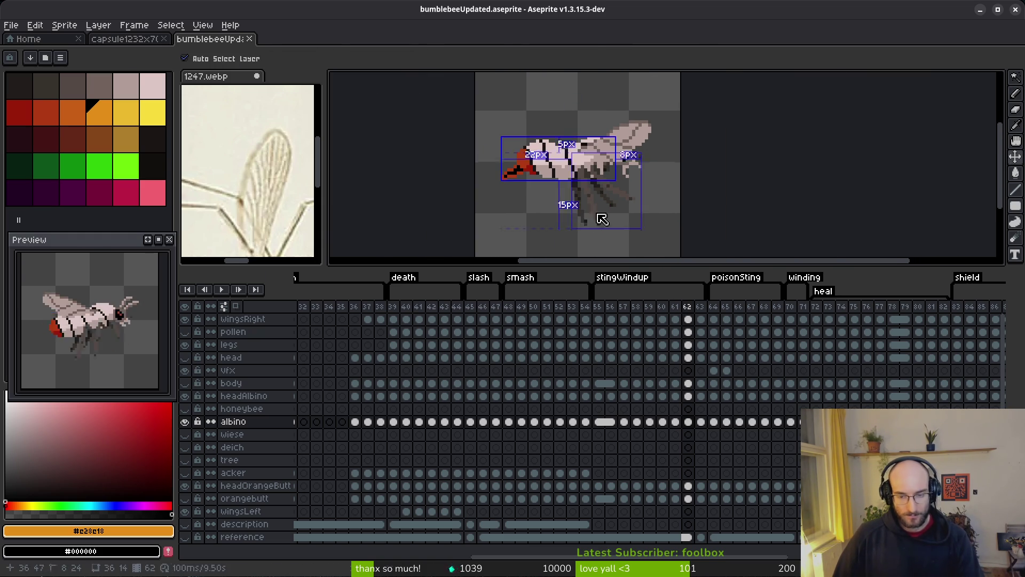
# Step: Start the sprite sheet export and choose a different save location
pyautogui.hotkey('ctrl', 'e')
pyautogui.click(334, 191)
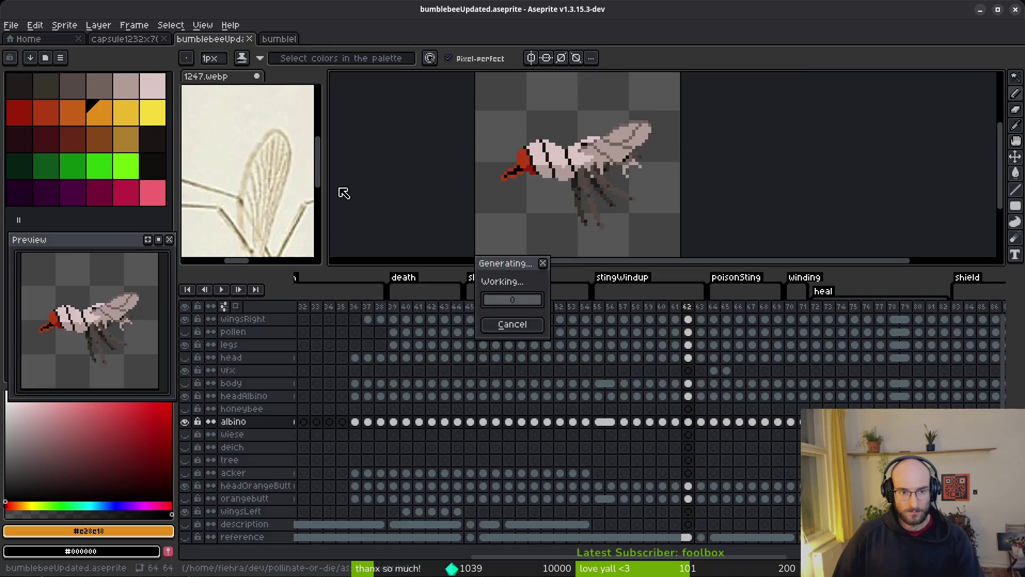
pyautogui.hotkey('ctrl', 'shift', 'e')
pyautogui.click(266, 49)
pyautogui.click(304, 64)
# Step: Browse to art > player and choose ghostBee-Sheet.png as the export file
pyautogui.click(52, 48)
pyautogui.doubleClick(48, 108)
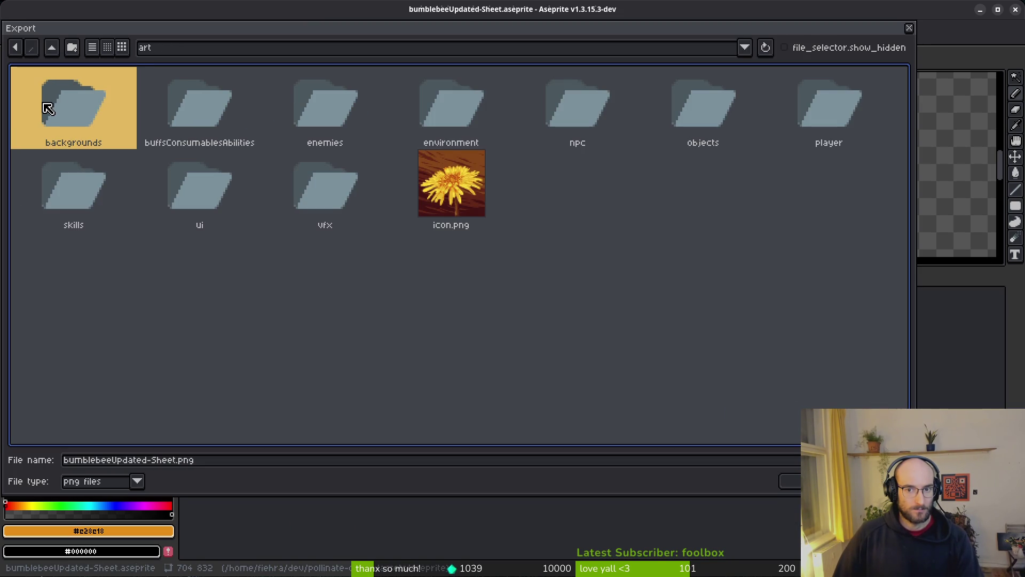
pyautogui.click(835, 104)
pyautogui.doubleClick(835, 105)
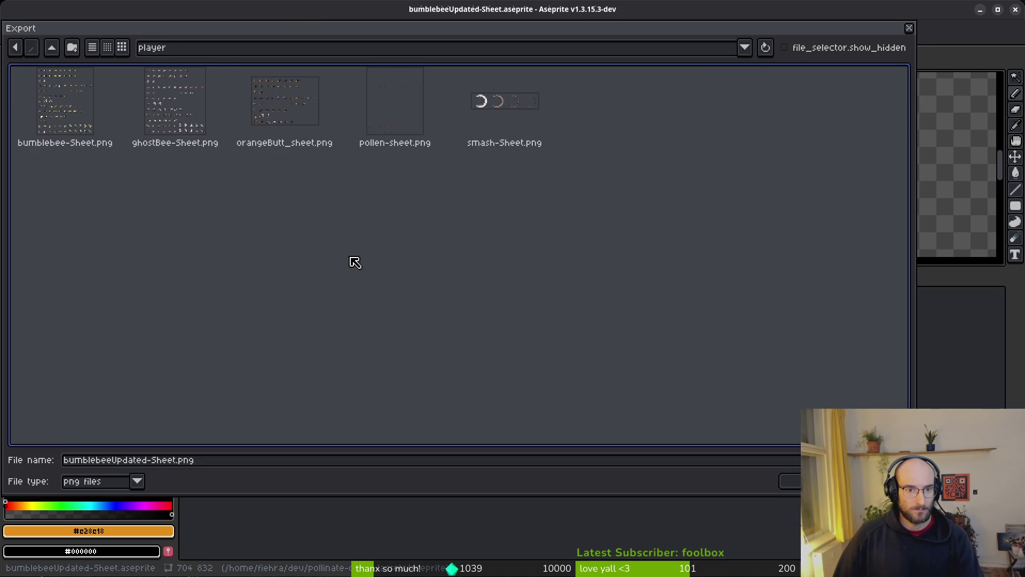
pyautogui.doubleClick(193, 99)
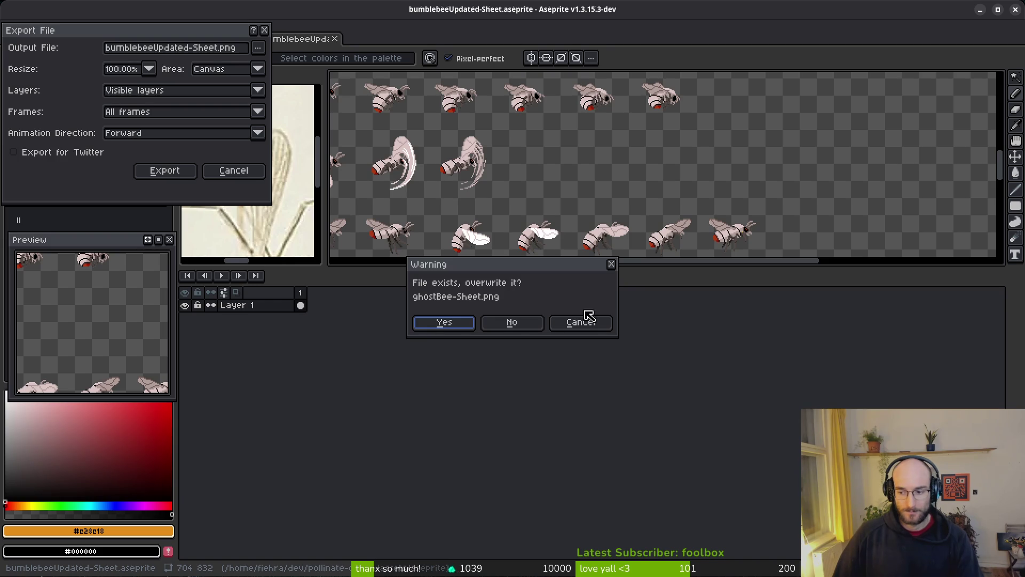
# Step: Confirm overwriting ghostBee-Sheet.png, finish the export and close the sheet document
pyautogui.click(444, 322)
pyautogui.press('Return')
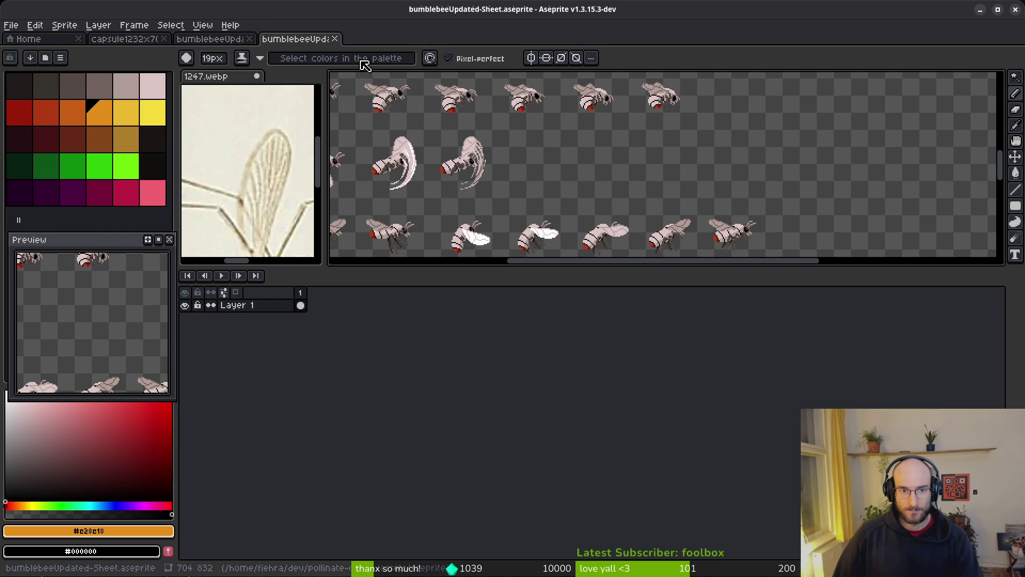
pyautogui.click(336, 39)
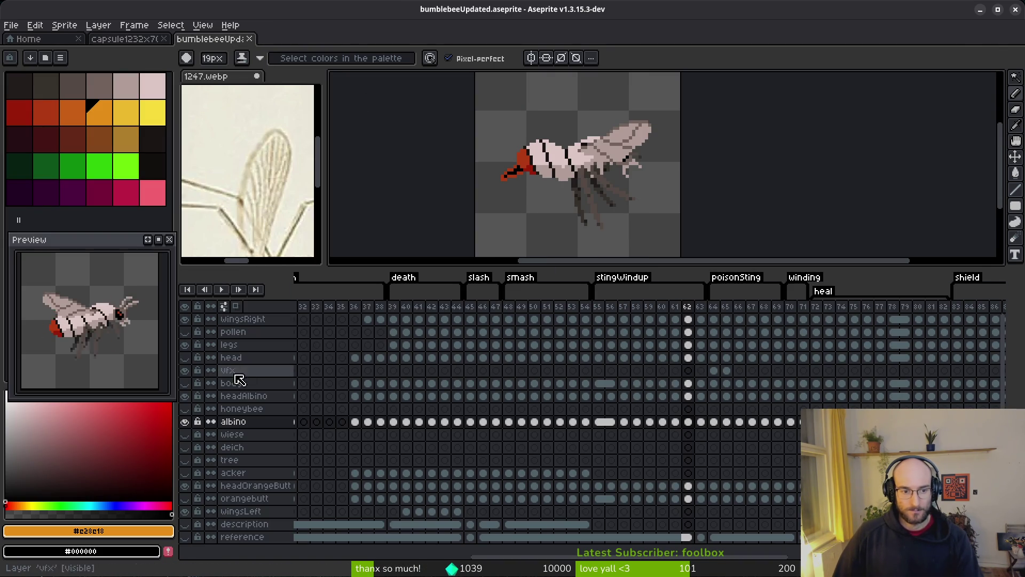
# Step: Toggle the body layer and step through the bee animation back to the first frame
pyautogui.click(188, 384)
pyautogui.click(190, 382)
pyautogui.press('Right')
pyautogui.press('Right')
pyautogui.press('Right')
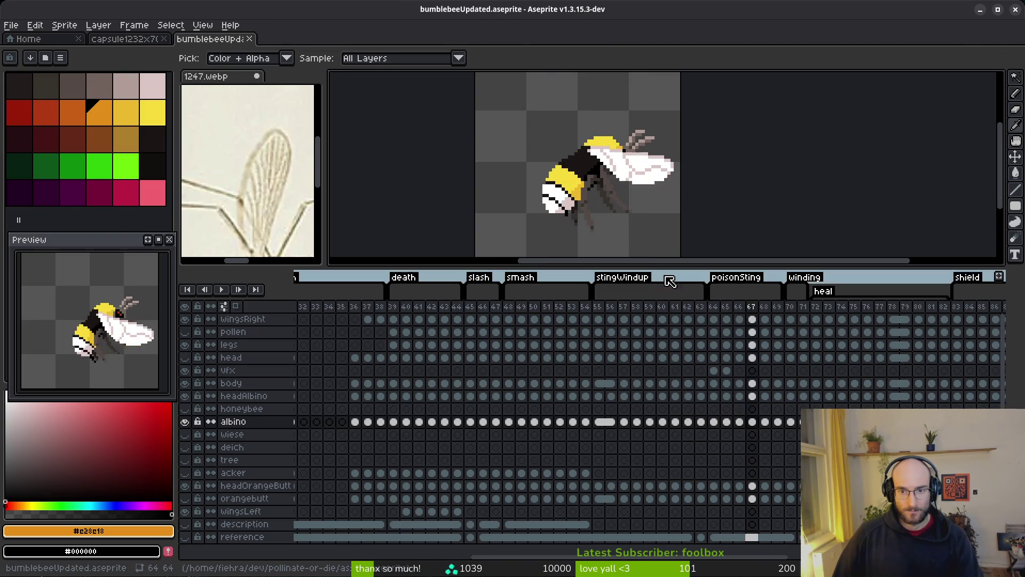
pyautogui.press('Right')
pyautogui.press('Right')
pyautogui.press('Right')
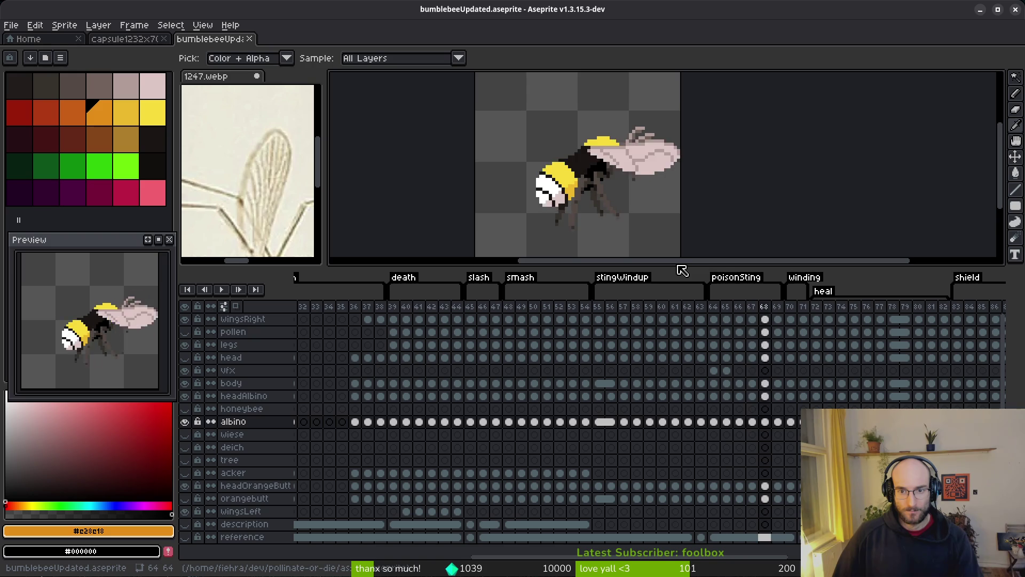
pyautogui.press('Right')
pyautogui.press('Right')
pyautogui.press('Right')
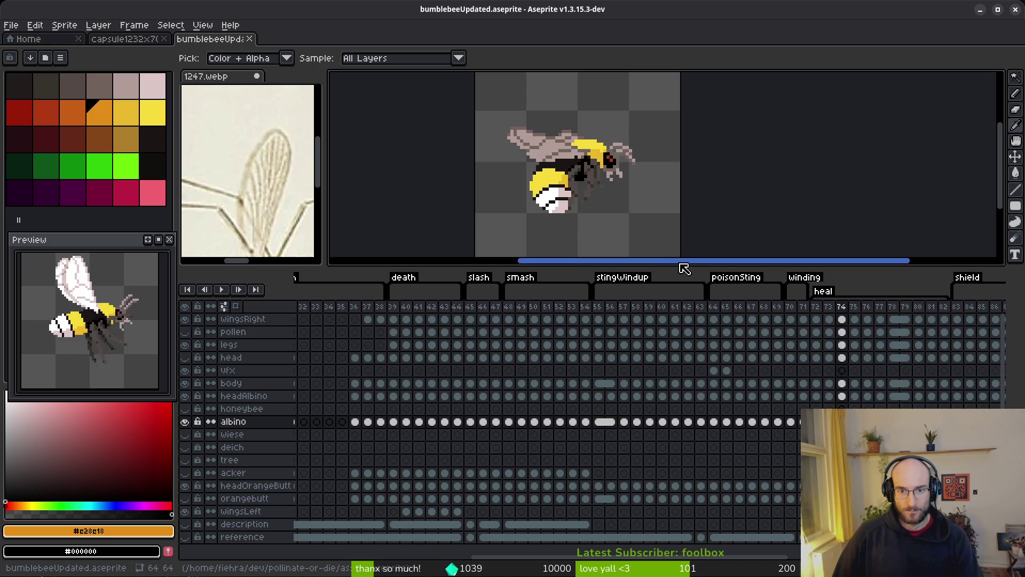
pyautogui.press('Right')
pyautogui.press('Right')
pyautogui.press('Right')
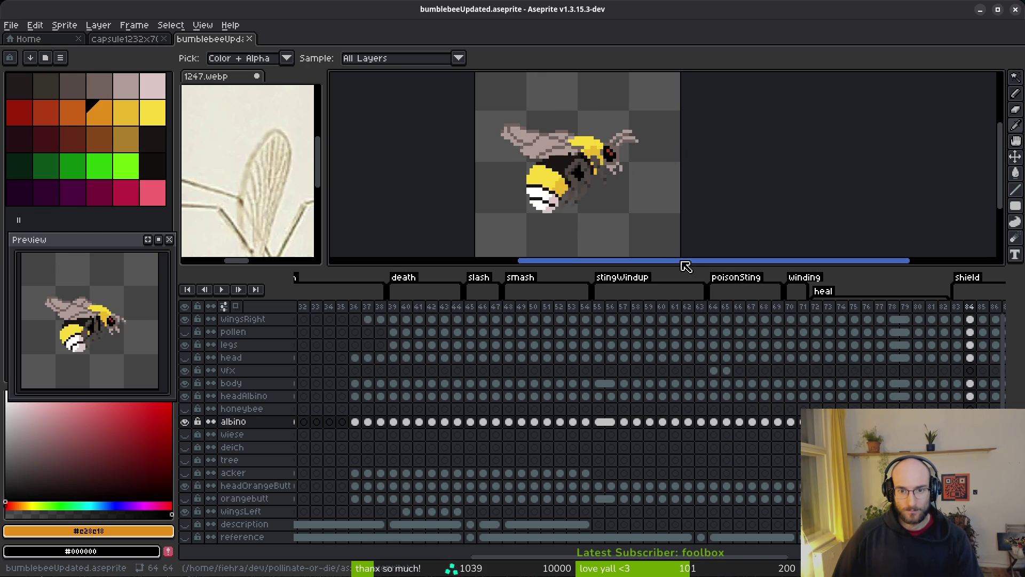
pyautogui.press('Right')
pyautogui.press('Right')
pyautogui.press('Right')
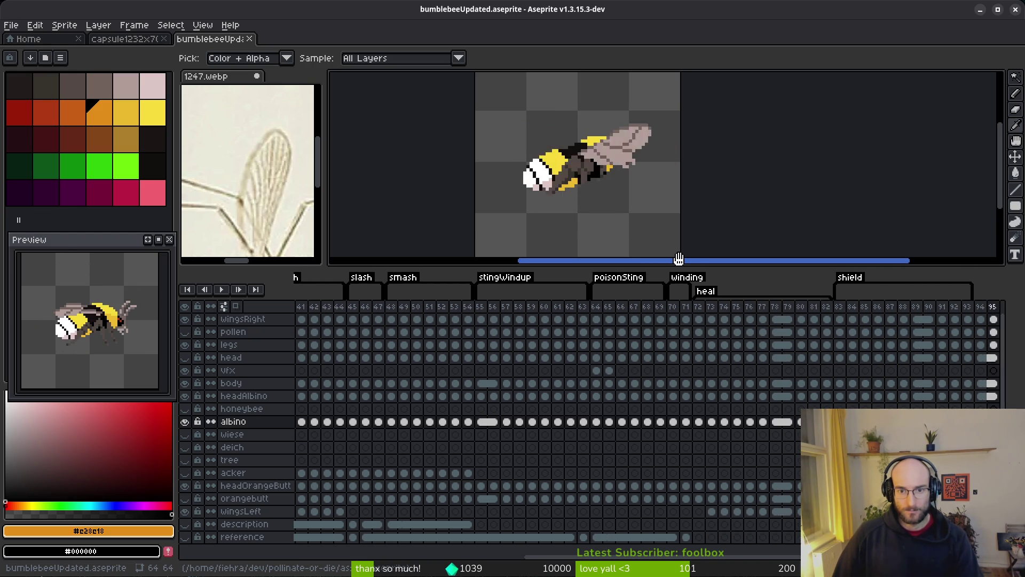
pyautogui.press('Left')
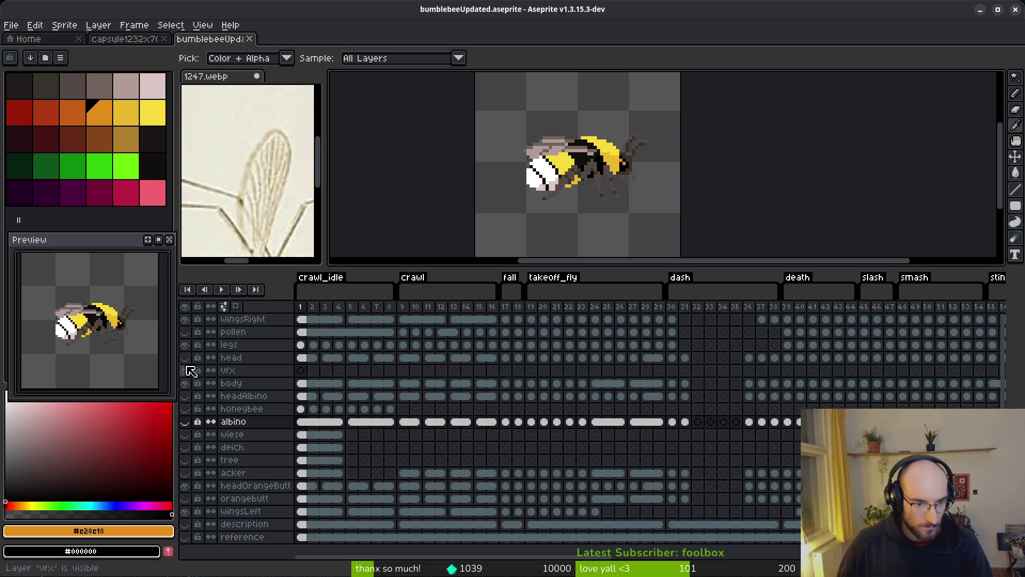
# Step: Save bumblebeeUpdated.aseprite and close it to return to the mosquito capsule
pyautogui.hotkey('ctrl', 's')
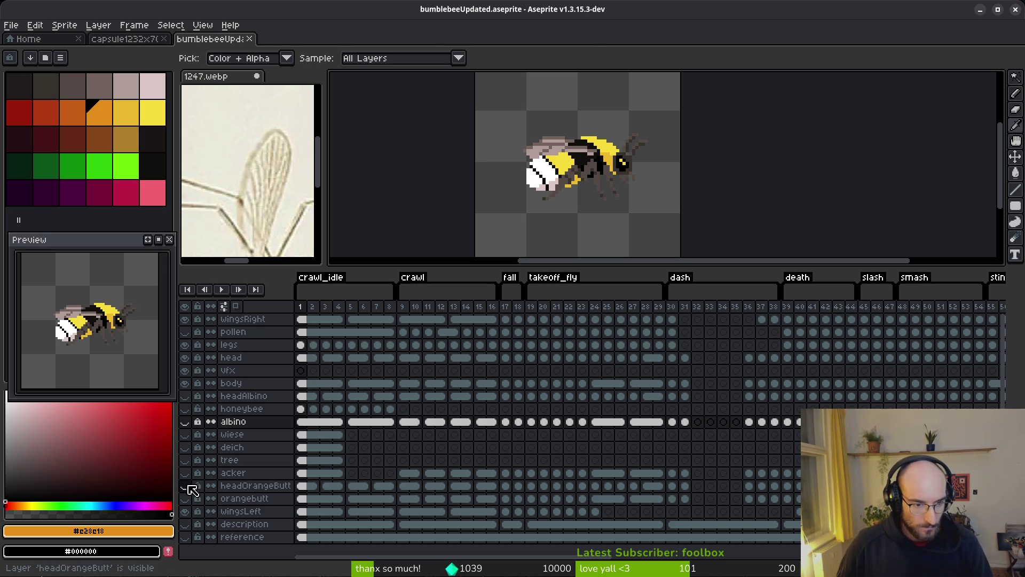
pyautogui.press('b')
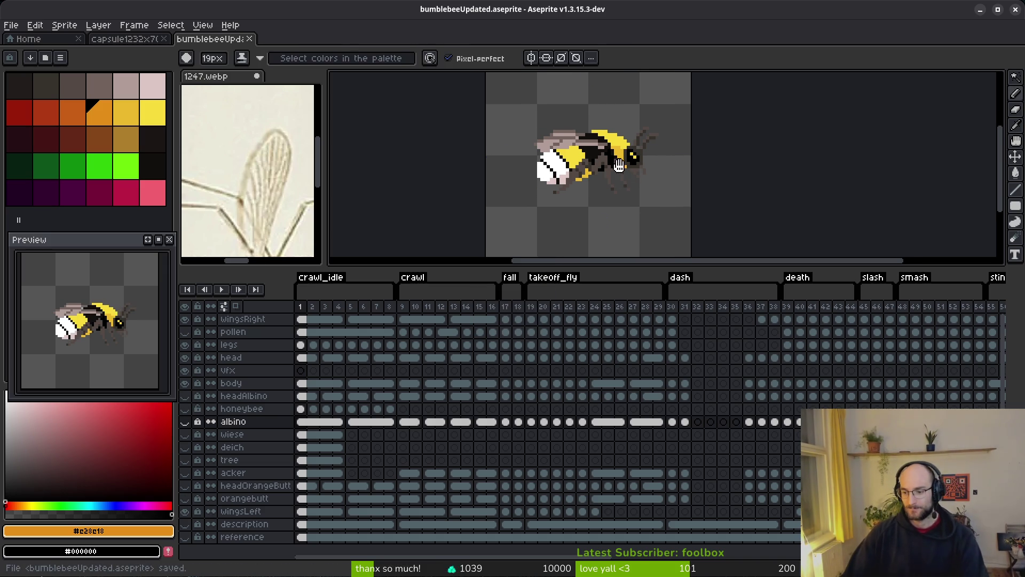
pyautogui.moveTo(630, 176); pyautogui.dragTo(620, 167)
pyautogui.click(249, 38)
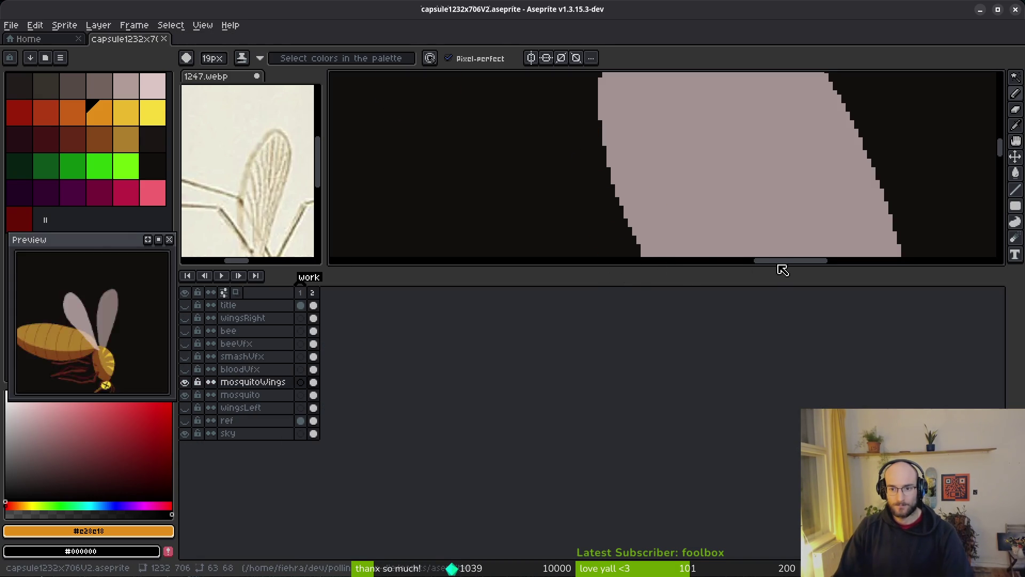
# Step: Enlarge the canvas area, frame the whole mosquito and pick the pale pink swatch
pyautogui.moveTo(773, 266)
pyautogui.mouseDown()
pyautogui.moveTo(750, 436)
pyautogui.moveTo(753, 416)
pyautogui.mouseUp()
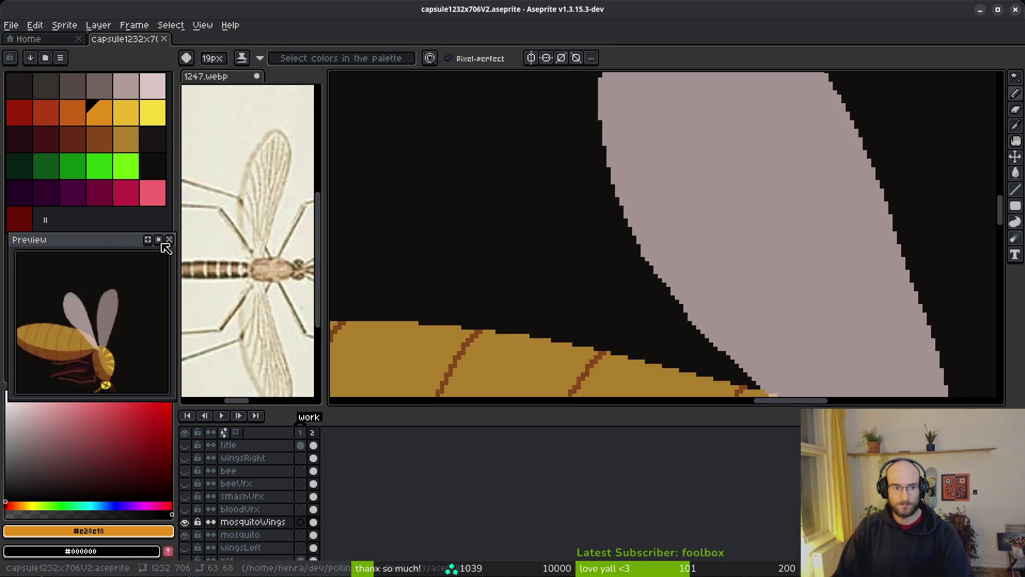
pyautogui.scroll(-5, 521, 268)
pyautogui.moveTo(693, 293)
pyautogui.mouseDown()
pyautogui.moveTo(668, 257)
pyautogui.moveTo(591, 224)
pyautogui.mouseUp()
pyautogui.scroll(5, 591, 224)
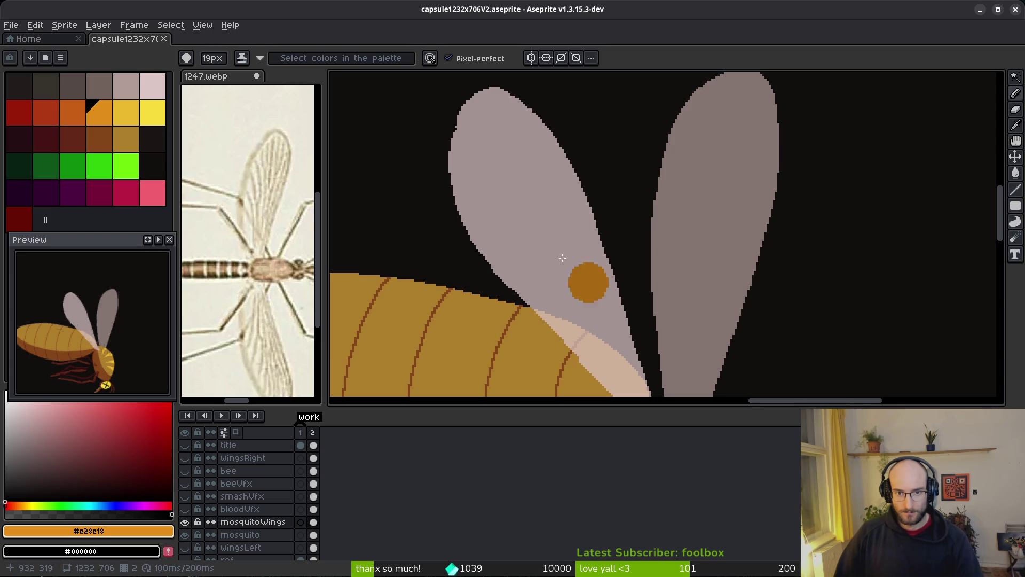
pyautogui.click(153, 86)
pyautogui.scroll(2, 555, 244)
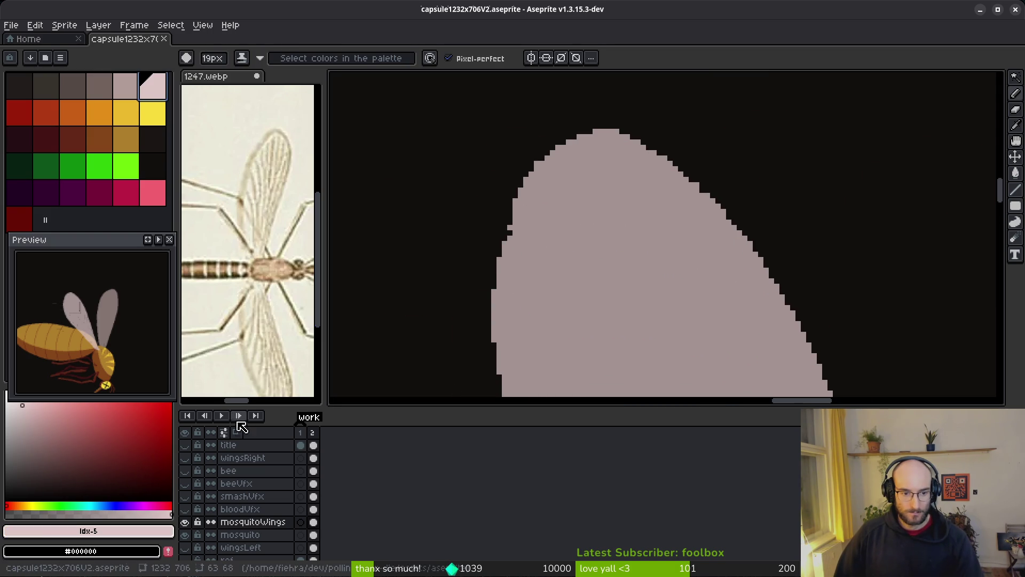
# Step: Set the timeline position to the right of the canvas
pyautogui.click(226, 438)
pyautogui.click(152, 241)
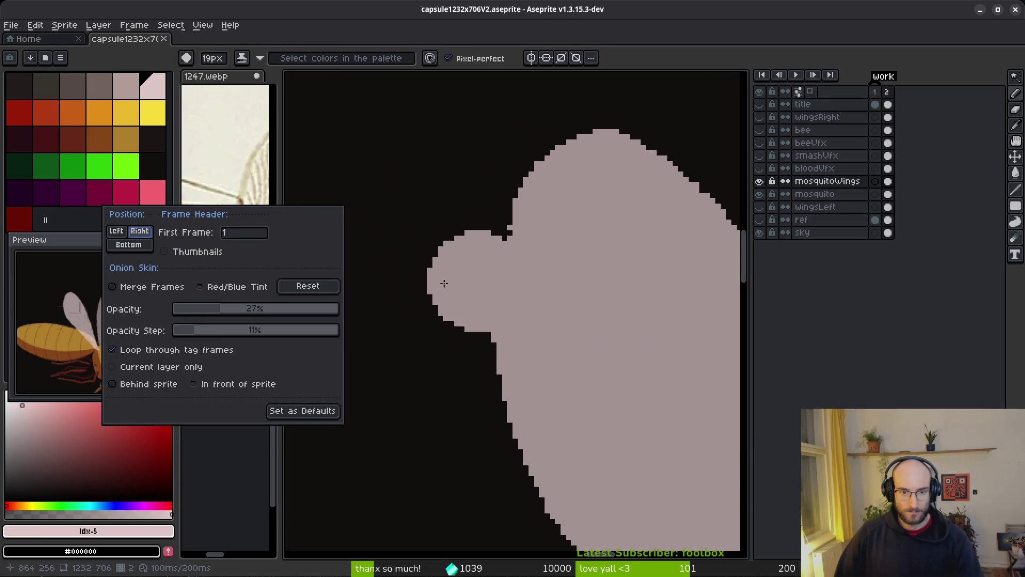
pyautogui.hscroll(3, 552, 303)
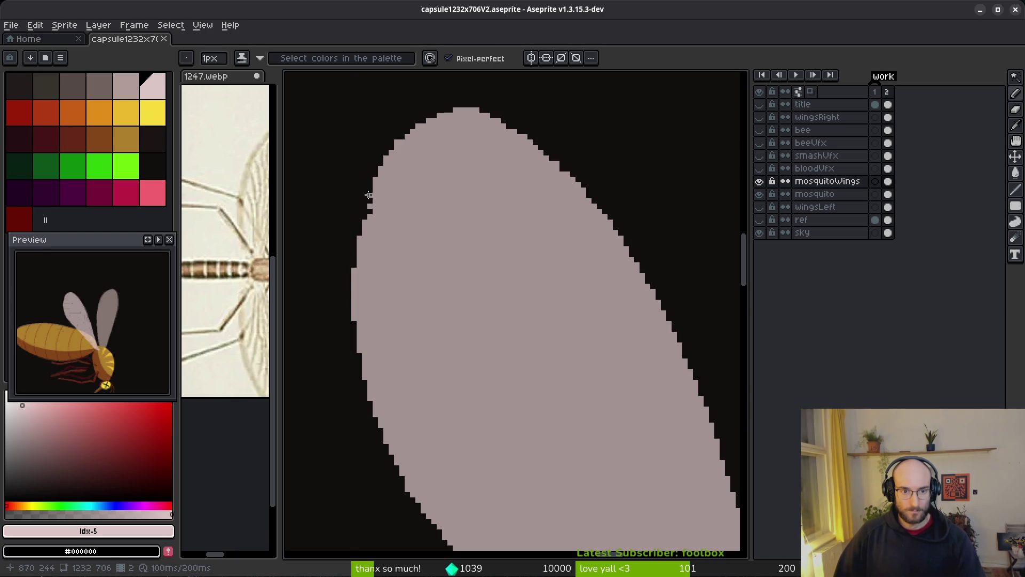
# Step: Pencil pale pink pixels along the left wing's stepped edge
pyautogui.scroll(2, 369, 195)
pyautogui.scroll(-6, 408, 279)
pyautogui.scroll(3, 411, 279)
pyautogui.press('e')
pyautogui.scroll(2, 414, 235)
pyautogui.scroll(-2, 427, 256)
pyautogui.press('b')
pyautogui.scroll(3, 473, 279)
pyautogui.scroll(2, 486, 219)
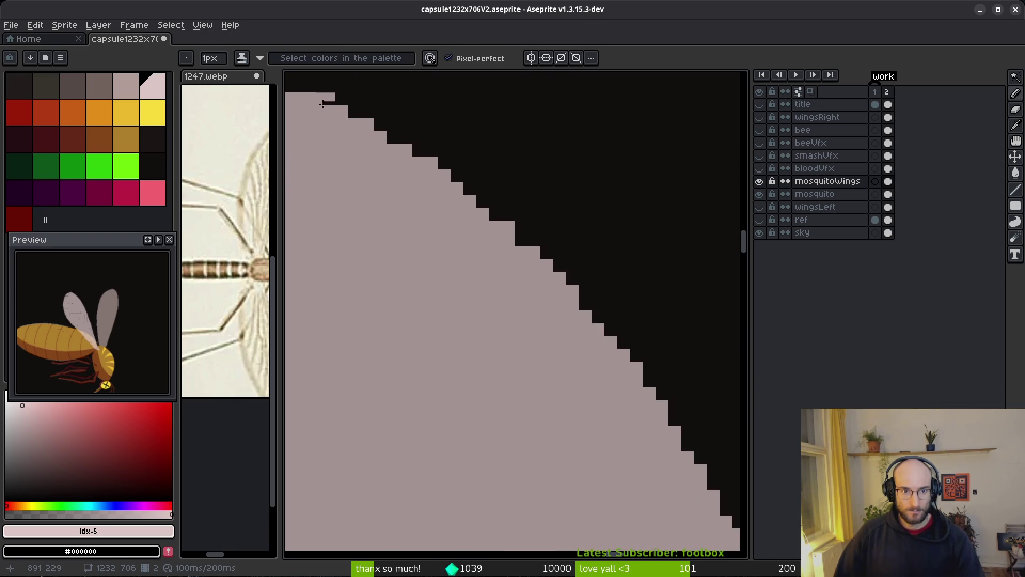
pyautogui.click(355, 111)
pyautogui.click(393, 137)
pyautogui.click(380, 125)
# Step: Fill more pale pink pixels along the wing's diagonal stepped edge
pyautogui.click(403, 140)
pyautogui.moveTo(432, 150); pyautogui.dragTo(458, 177)
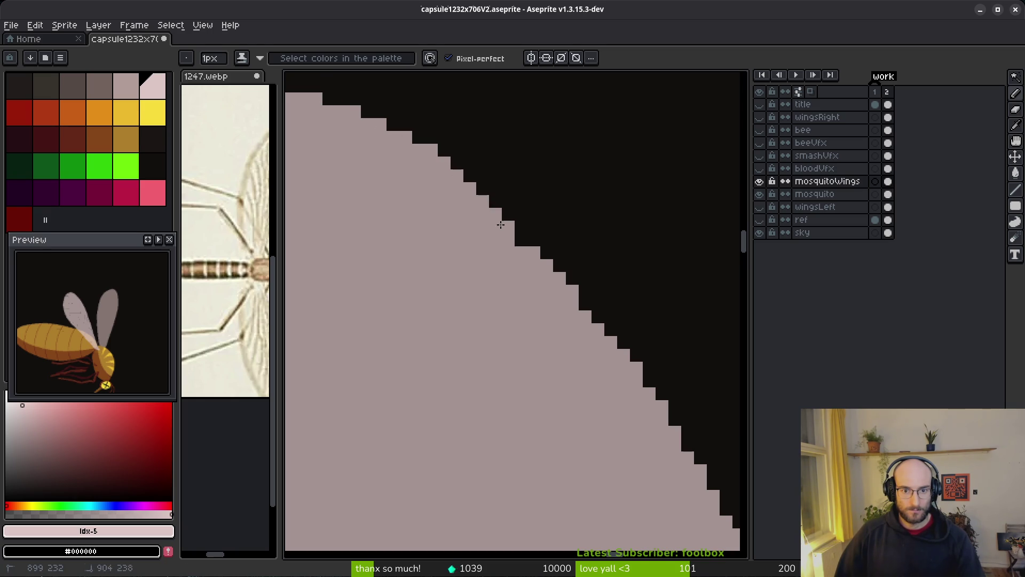
pyautogui.scroll(-4, 560, 293)
pyautogui.scroll(1, 483, 335)
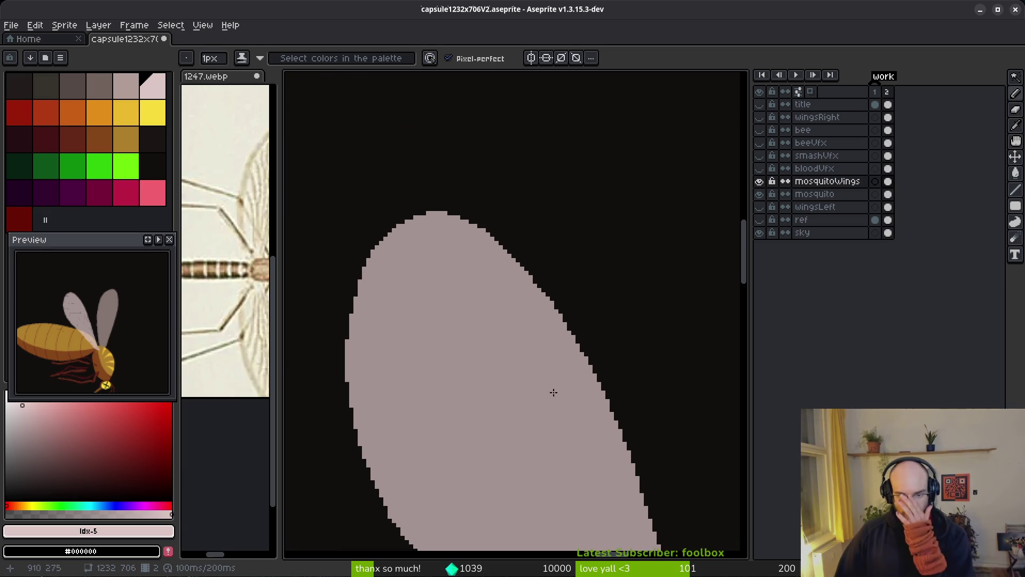
pyautogui.scroll(2, 540, 406)
pyautogui.scroll(-3, 458, 236)
pyautogui.scroll(3, 462, 286)
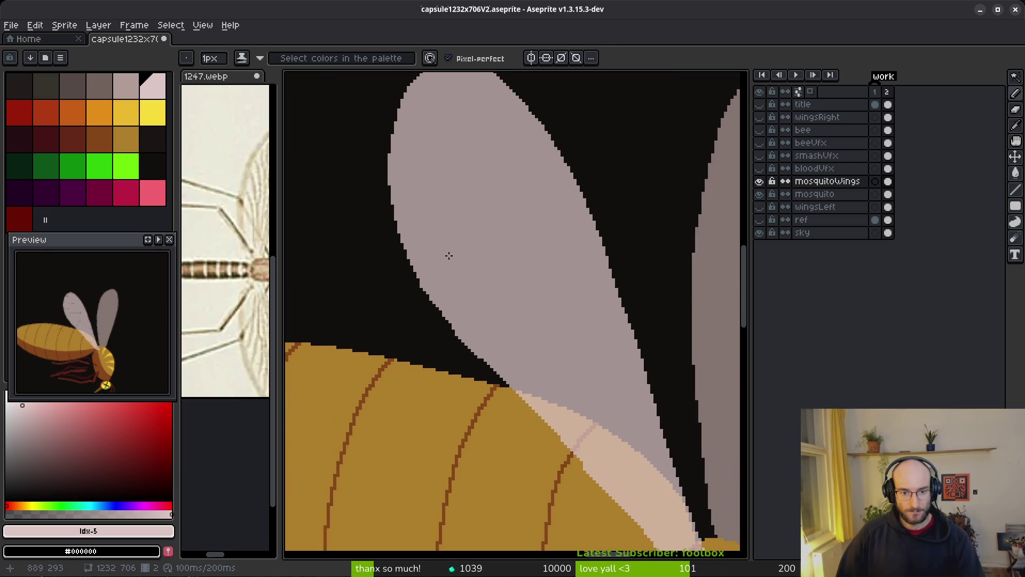
pyautogui.scroll(2, 485, 336)
pyautogui.press('e')
pyautogui.scroll(1, 457, 366)
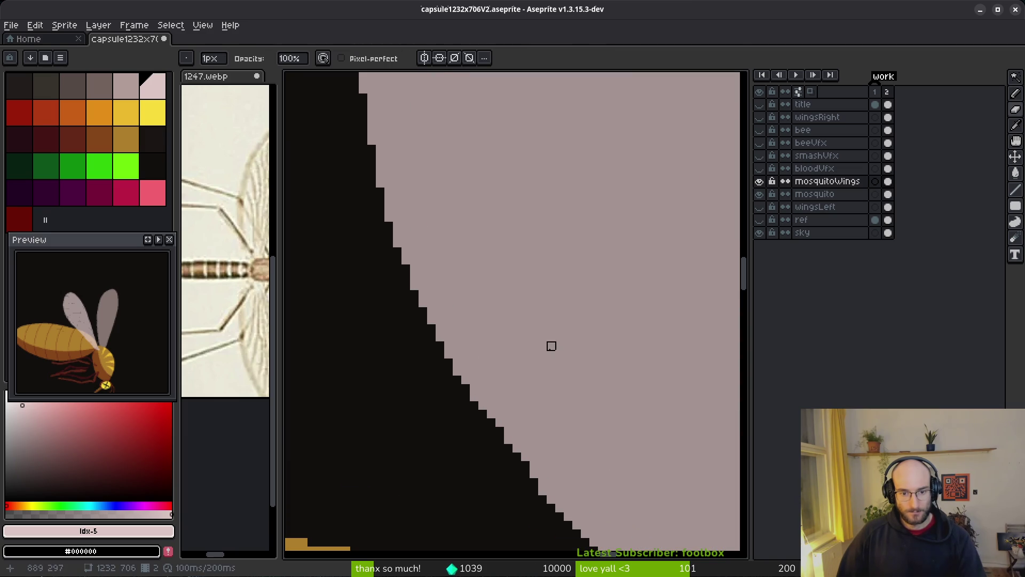
pyautogui.scroll(1, 555, 362)
pyautogui.scroll(-1, 513, 347)
pyautogui.scroll(1, 484, 338)
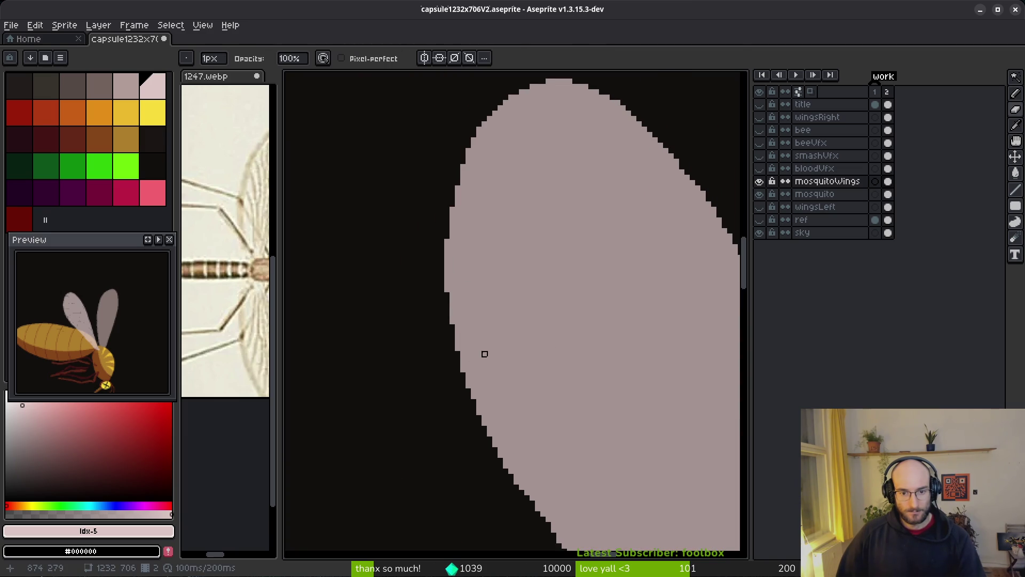
pyautogui.scroll(-2, 506, 156)
# Step: Smooth the wing's upper edge and turn black edge pixels pink
pyautogui.moveTo(547, 167)
pyautogui.mouseDown()
pyautogui.moveTo(408, 188)
pyautogui.moveTo(467, 265)
pyautogui.moveTo(459, 274)
pyautogui.mouseUp()
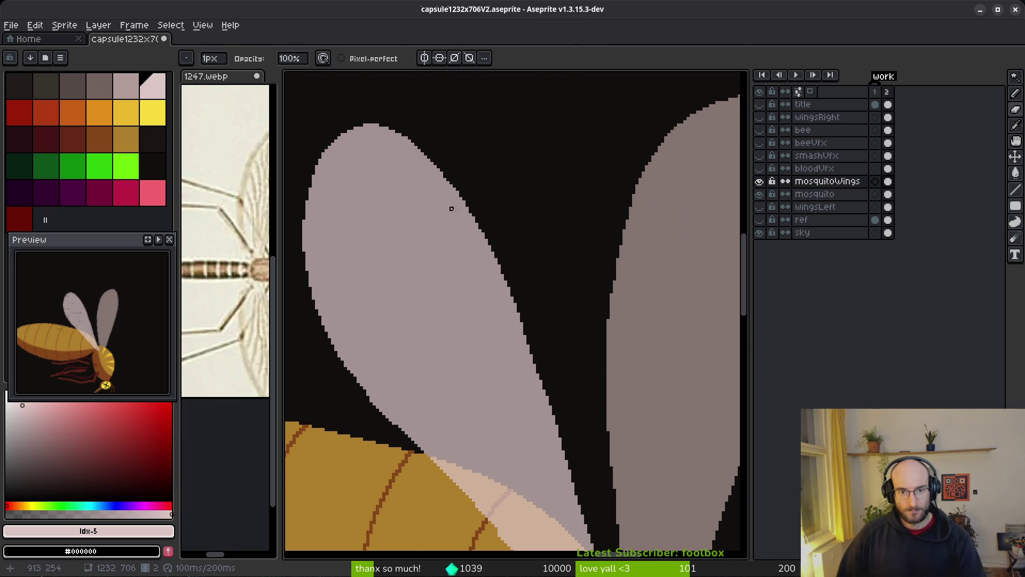
pyautogui.scroll(3, 451, 212)
pyautogui.press('b')
pyautogui.moveTo(369, 150); pyautogui.dragTo(404, 176)
pyautogui.scroll(-2, 536, 233)
pyautogui.scroll(2, 502, 231)
pyautogui.moveTo(475, 225); pyautogui.dragTo(487, 238)
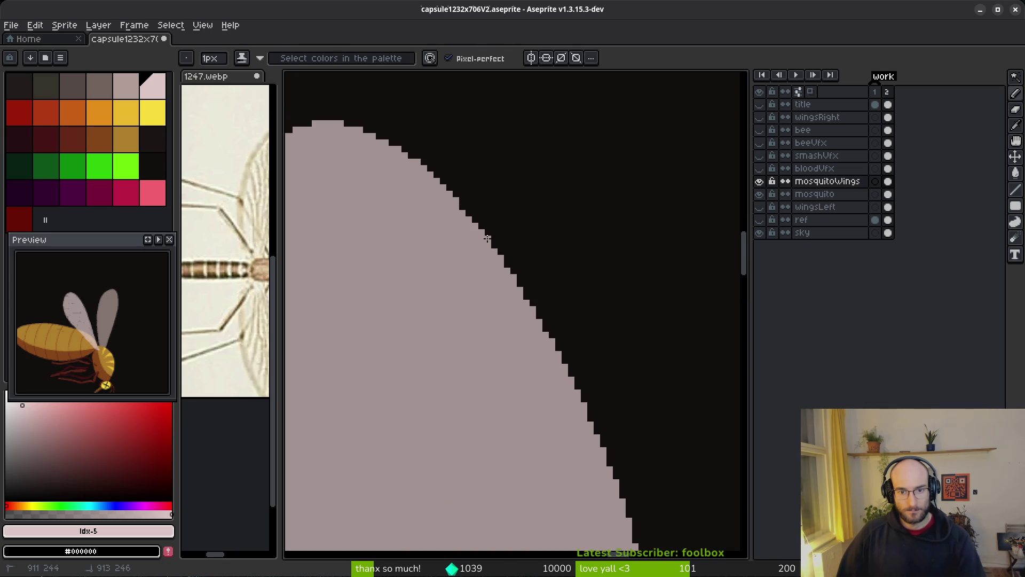
pyautogui.scroll(-3, 559, 238)
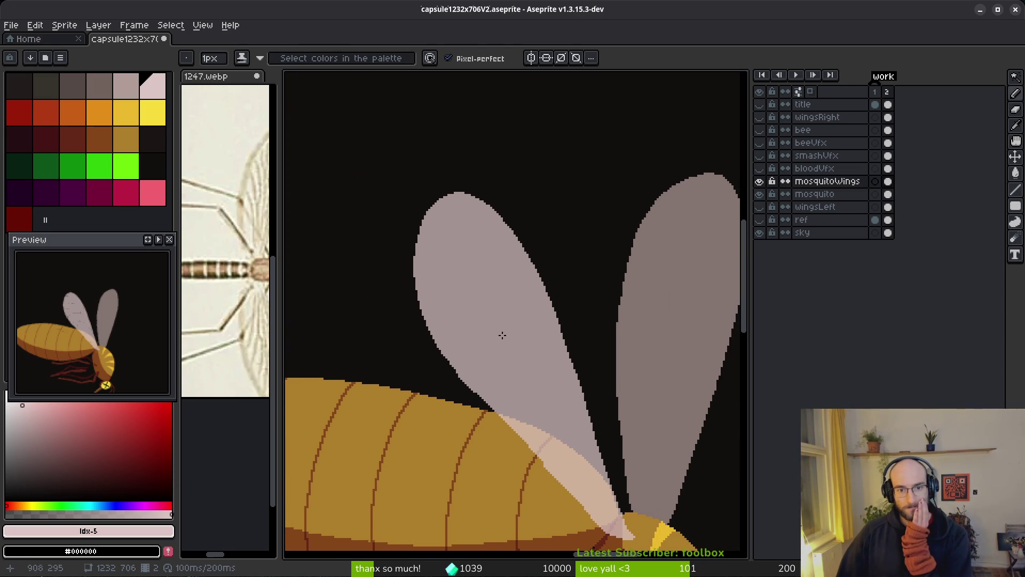
pyautogui.scroll(5, 553, 378)
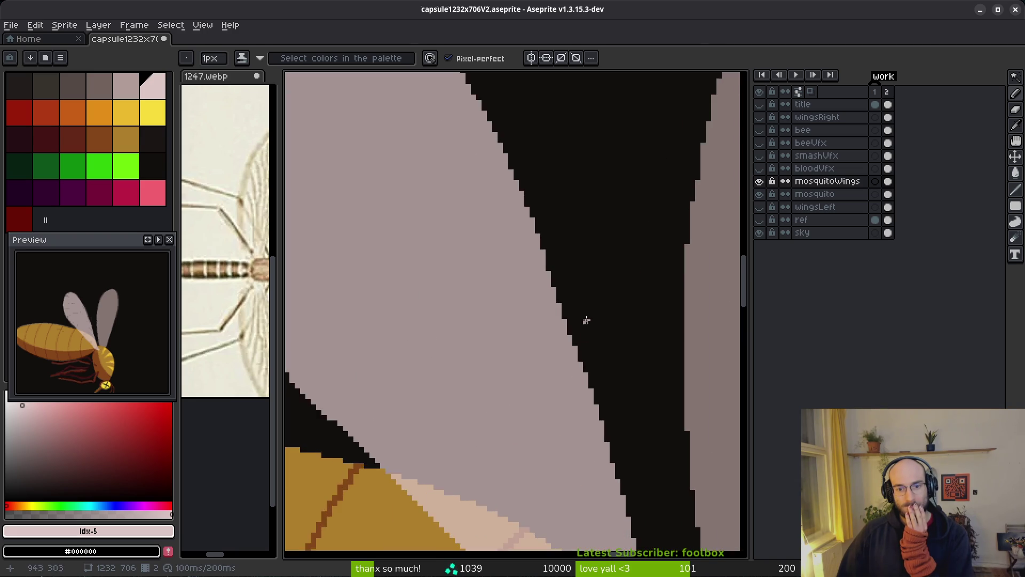
pyautogui.moveTo(462, 206); pyautogui.dragTo(463, 240)
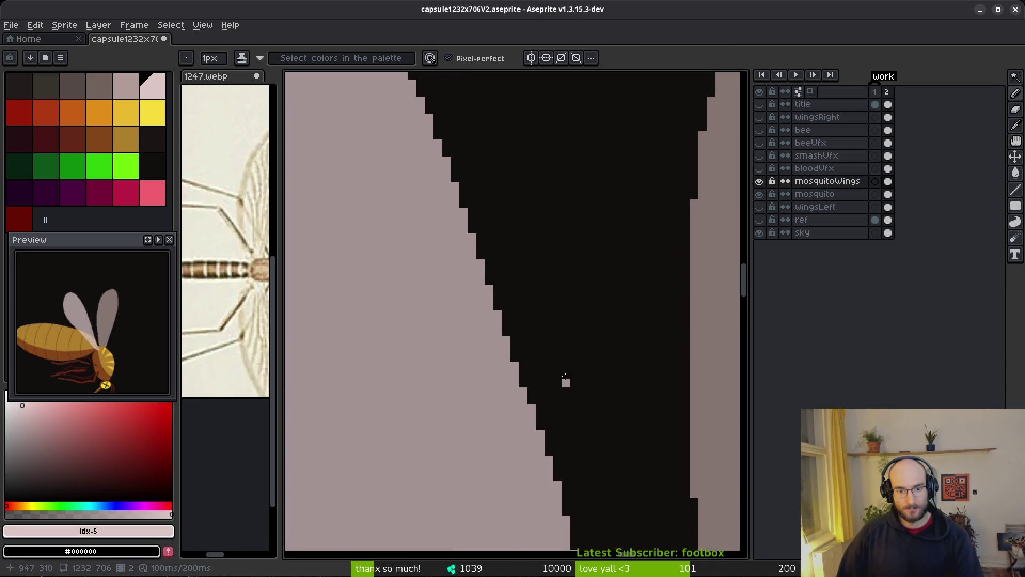
pyautogui.scroll(-4, 566, 389)
pyautogui.scroll(3, 571, 391)
pyautogui.scroll(-1, 570, 391)
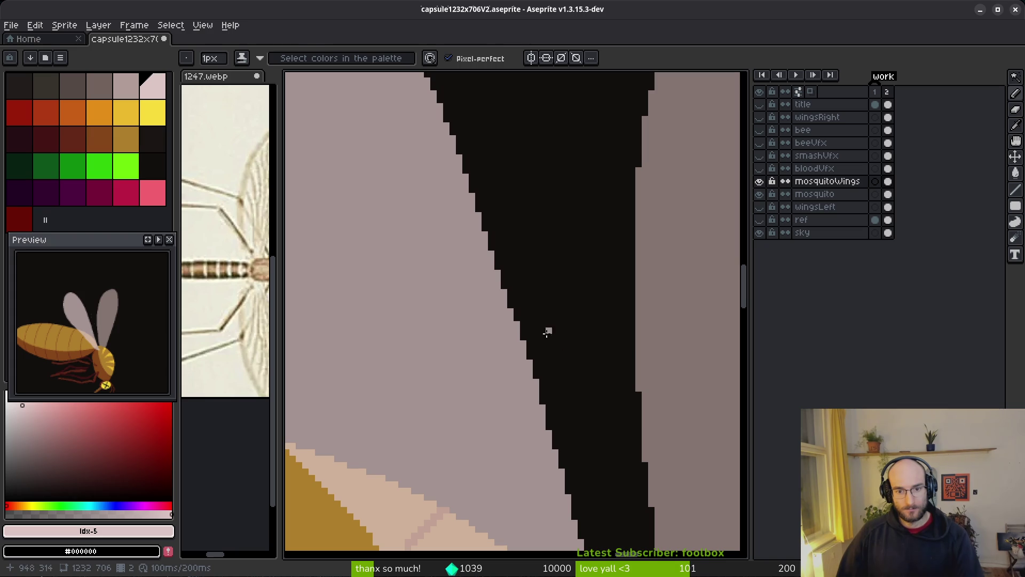
# Step: Frame more of the wing, zoom out and save capsule1232x706V2.aseprite
pyautogui.press('e')
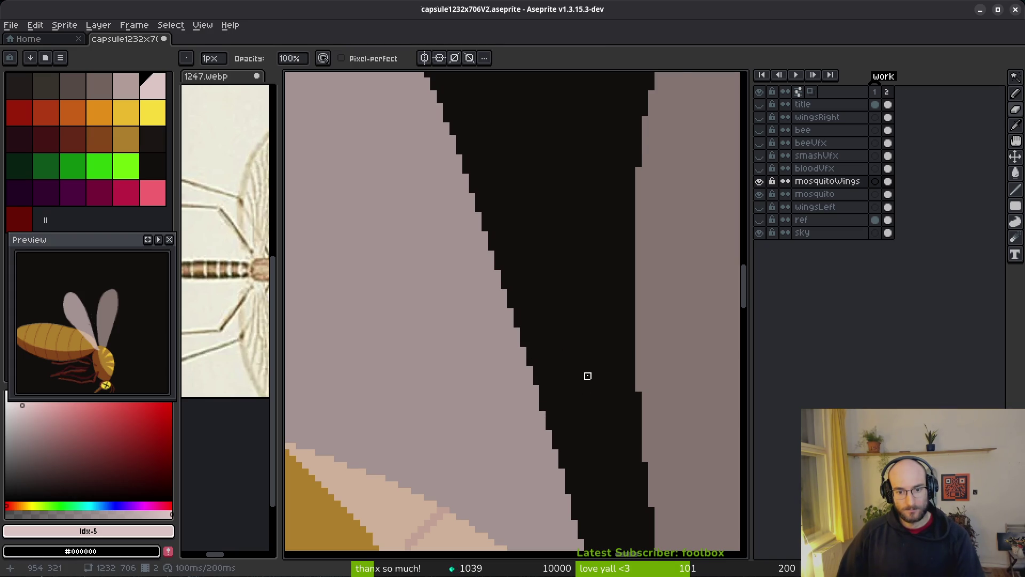
pyautogui.scroll(-3, 589, 373)
pyautogui.press('b')
pyautogui.scroll(3, 587, 390)
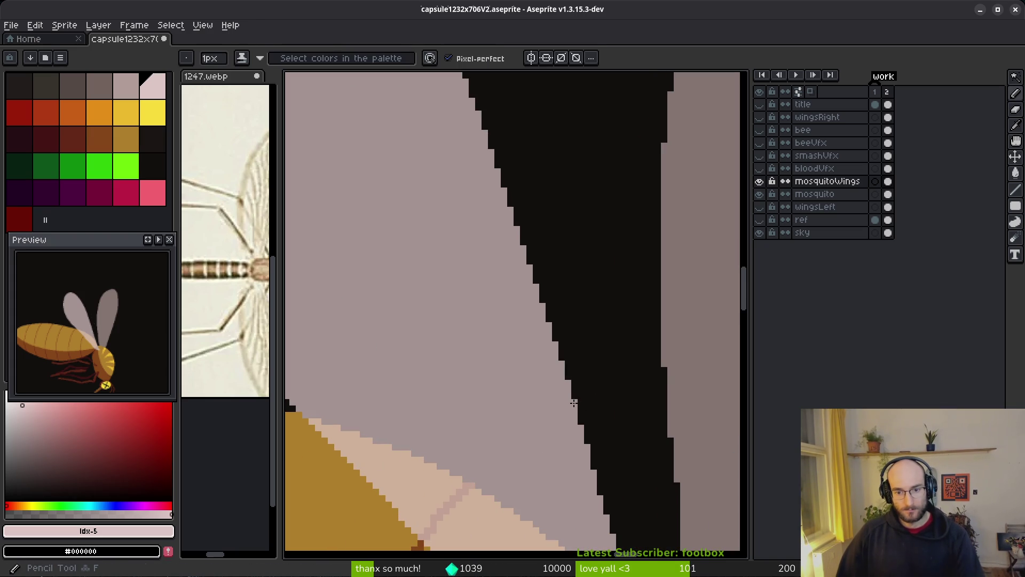
pyautogui.moveTo(585, 426); pyautogui.dragTo(558, 373)
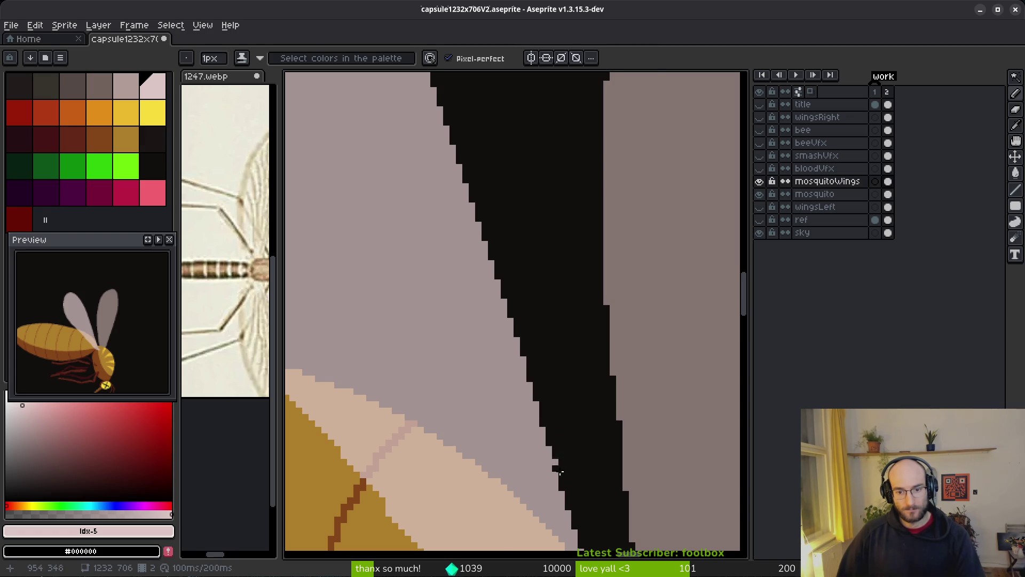
pyautogui.scroll(-1, 596, 455)
pyautogui.scroll(-1, 534, 325)
pyautogui.hotkey('ctrl', 's')
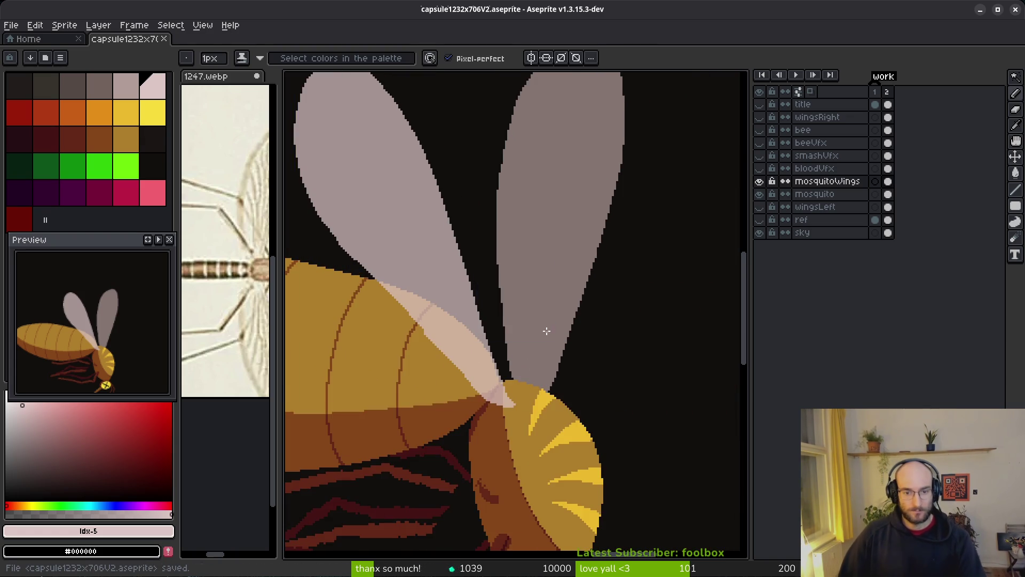
pyautogui.scroll(-2, 553, 350)
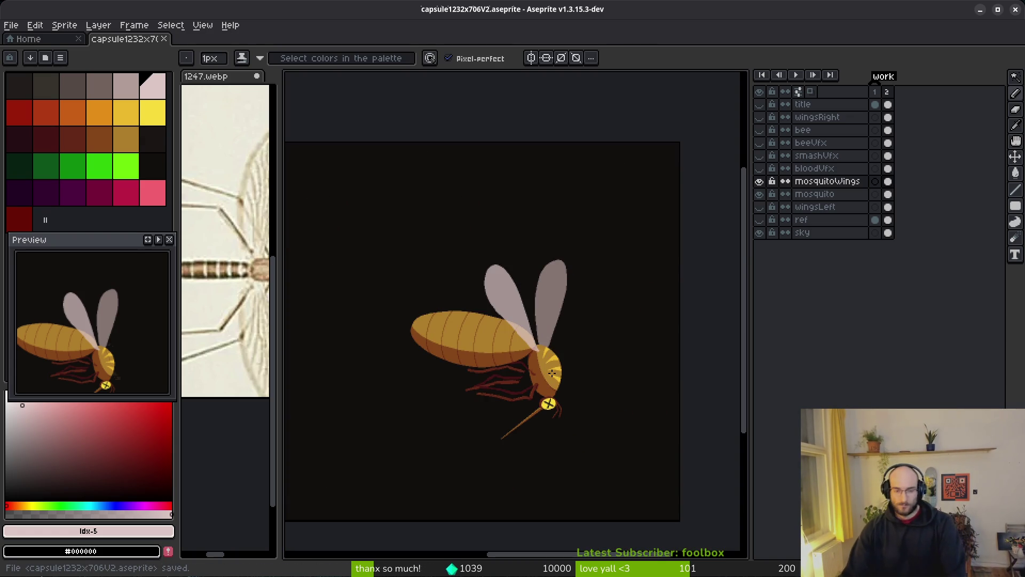
# Step: Pick the grey vein colour from the palette
pyautogui.moveTo(68, 407); pyautogui.dragTo(9, 343)
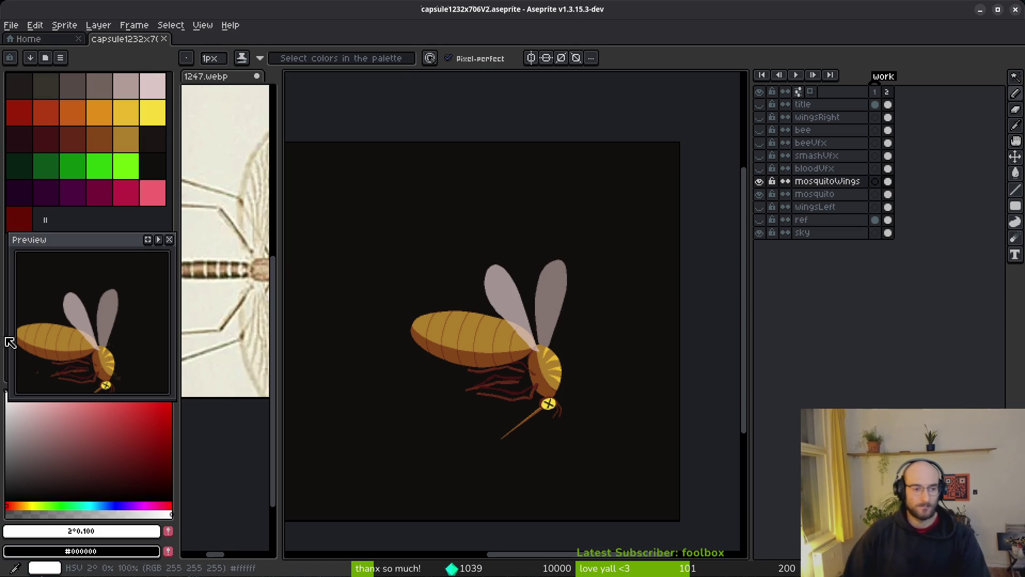
pyautogui.click(126, 86)
pyautogui.scroll(3, 482, 225)
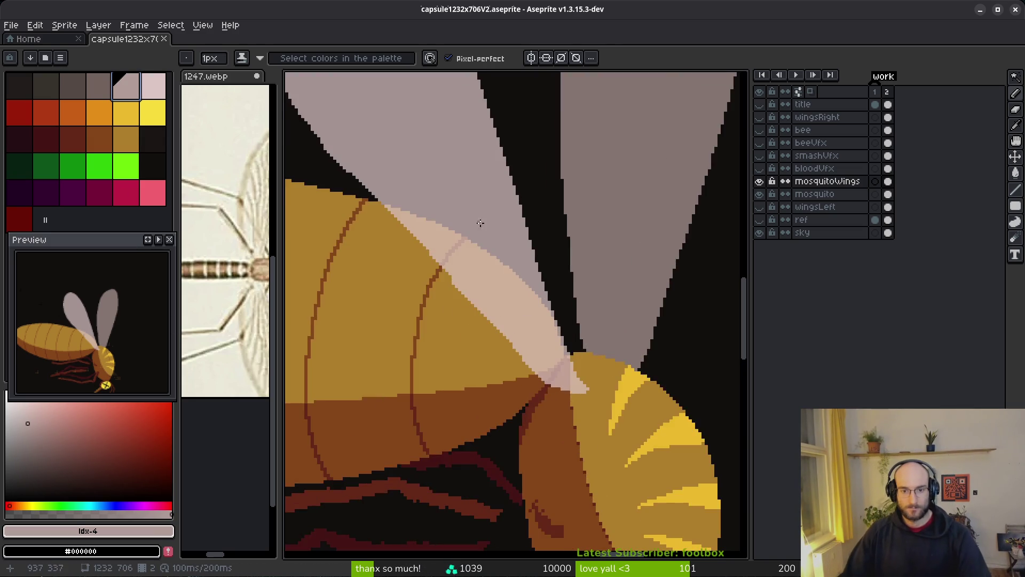
pyautogui.scroll(-2, 482, 224)
pyautogui.scroll(1, 510, 229)
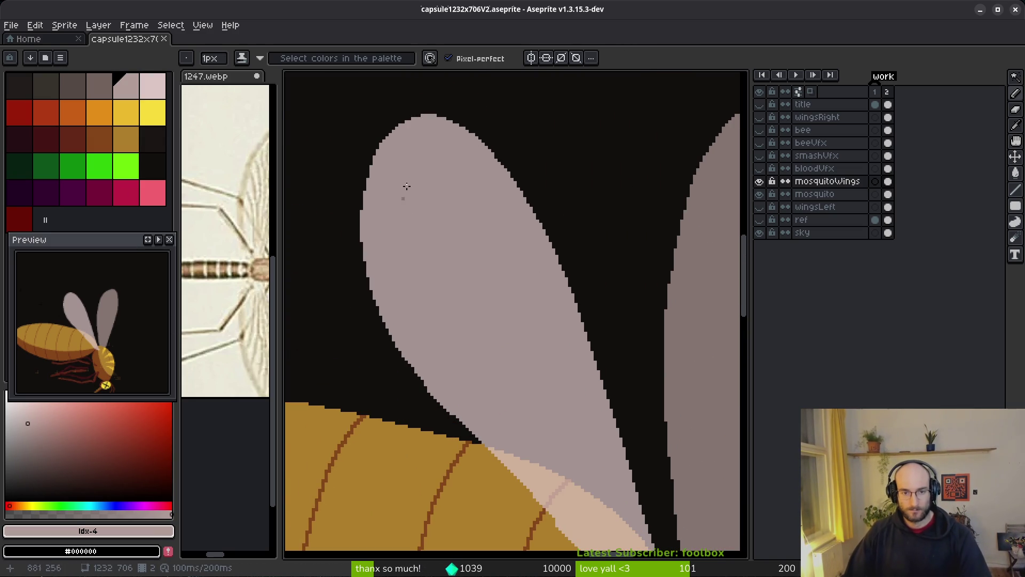
pyautogui.scroll(-1, 395, 288)
pyautogui.scroll(1, 508, 302)
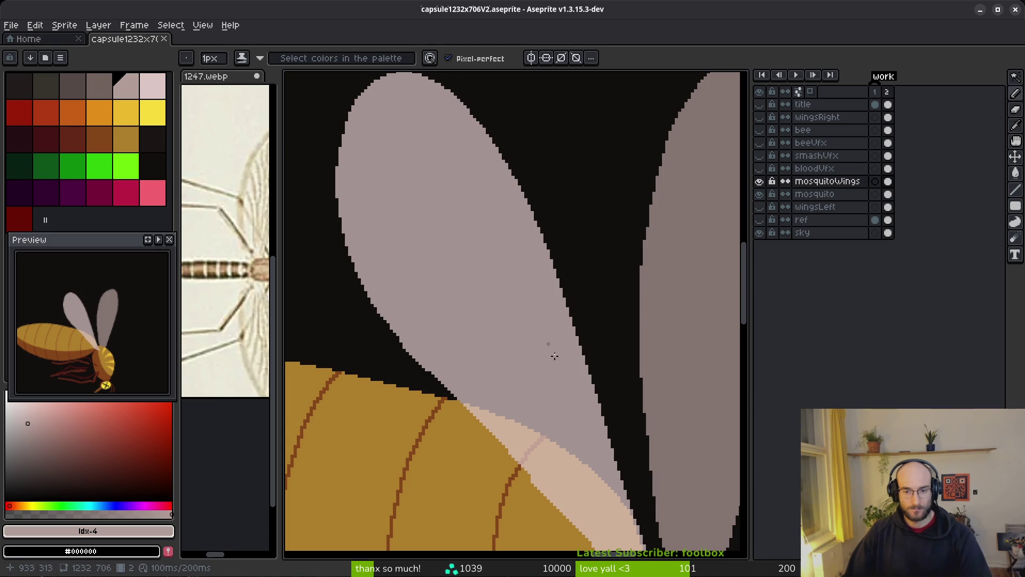
pyautogui.scroll(-3, 580, 429)
# Step: Draw three long grey vein lines running up-left across the pale left wing
pyautogui.moveTo(564, 467); pyautogui.dragTo(566, 466)
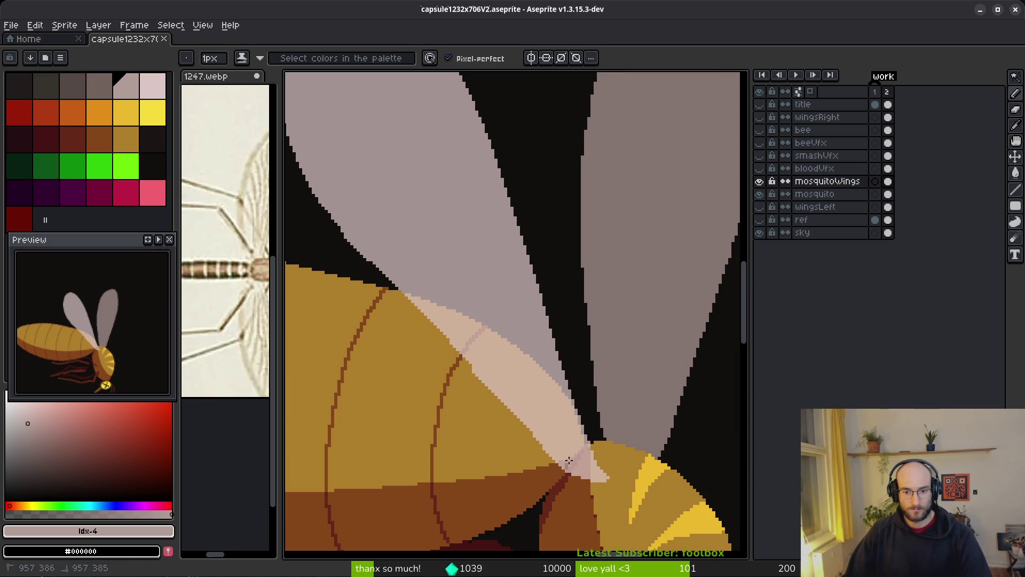
pyautogui.moveTo(531, 393)
pyautogui.mouseDown()
pyautogui.moveTo(446, 289)
pyautogui.moveTo(377, 261)
pyautogui.mouseUp()
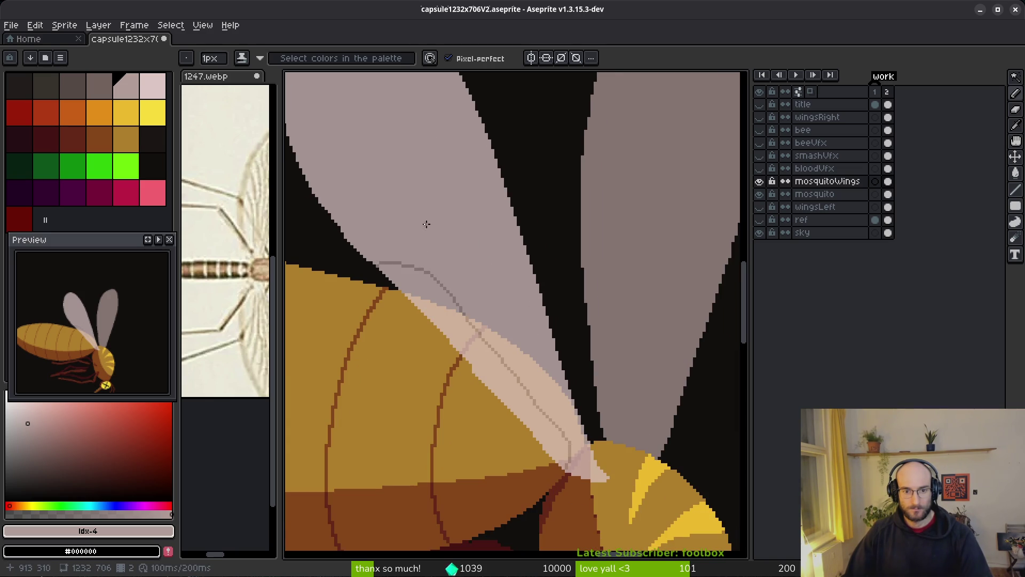
pyautogui.scroll(3, 424, 225)
pyautogui.moveTo(585, 498); pyautogui.dragTo(587, 490)
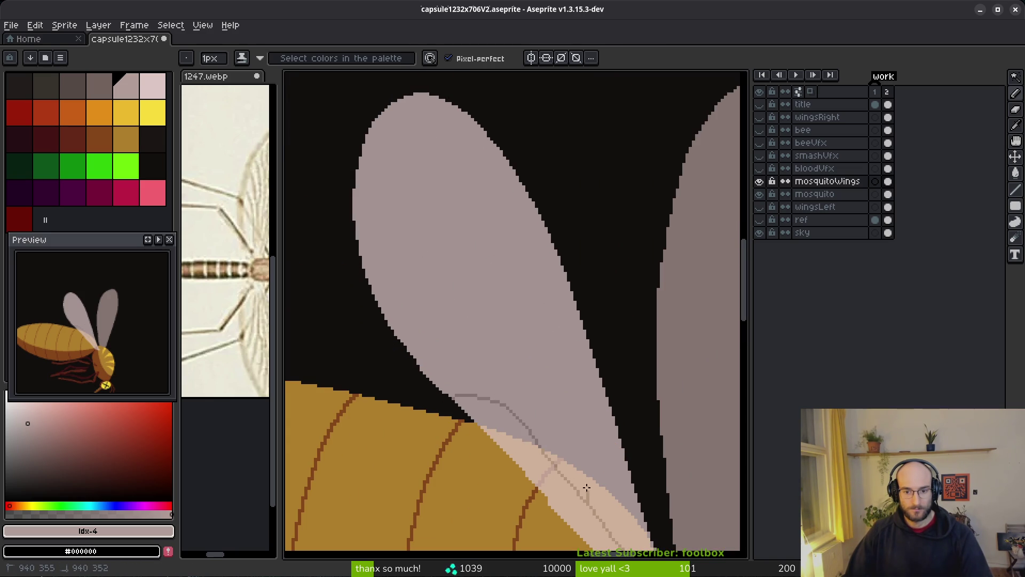
pyautogui.moveTo(559, 430)
pyautogui.mouseDown()
pyautogui.moveTo(495, 355)
pyautogui.moveTo(402, 336)
pyautogui.mouseUp()
pyautogui.scroll(3, 595, 426)
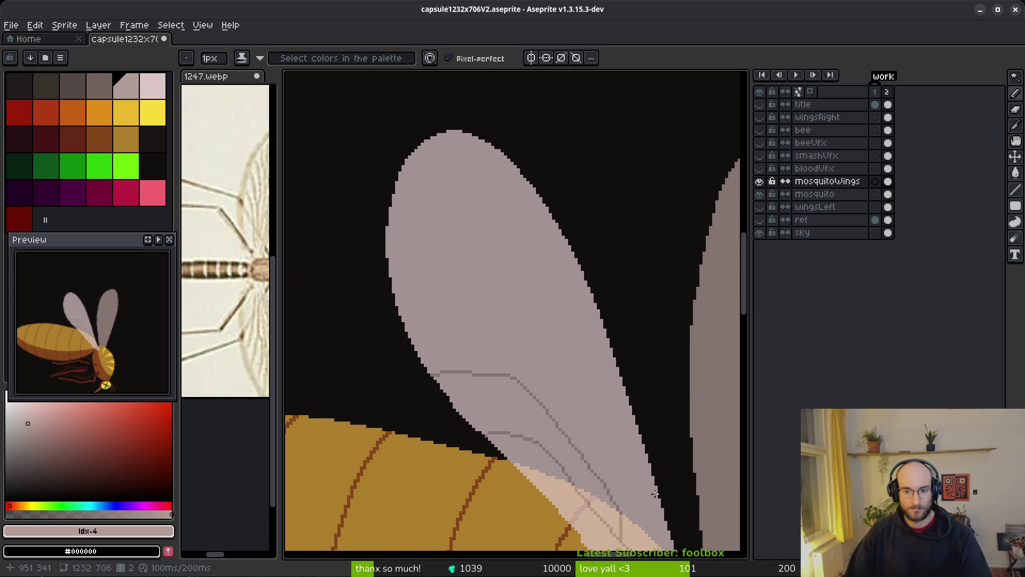
pyautogui.moveTo(656, 495)
pyautogui.mouseDown()
pyautogui.moveTo(614, 463)
pyautogui.moveTo(504, 326)
pyautogui.moveTo(393, 252)
pyautogui.mouseUp()
pyautogui.scroll(4, 339, 254)
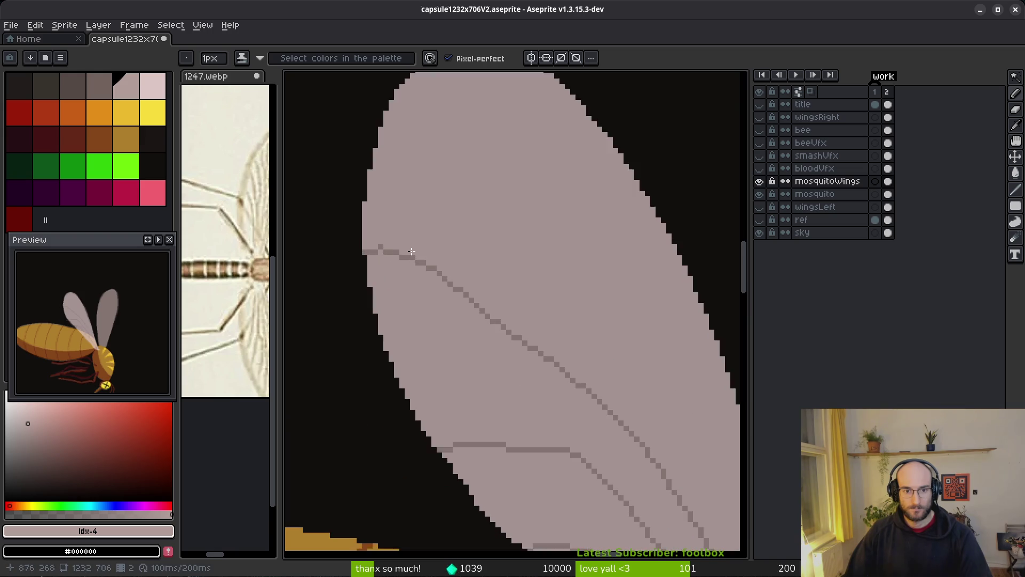
# Step: Add a short branch vein and upward stroke, fixing a gap and undoing one bad stroke
pyautogui.rightClick(152, 85)
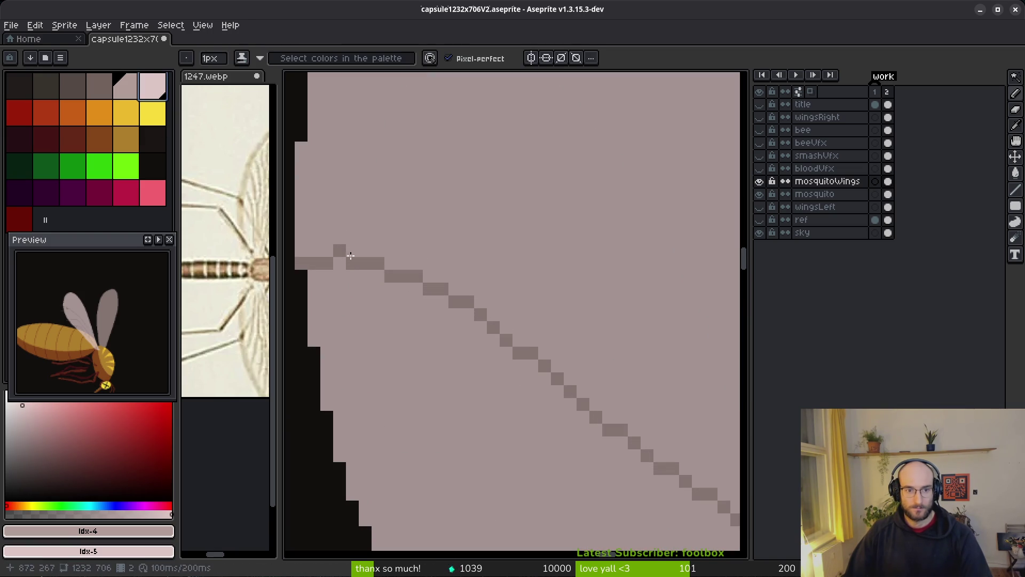
pyautogui.click(340, 265)
pyautogui.scroll(-2, 472, 352)
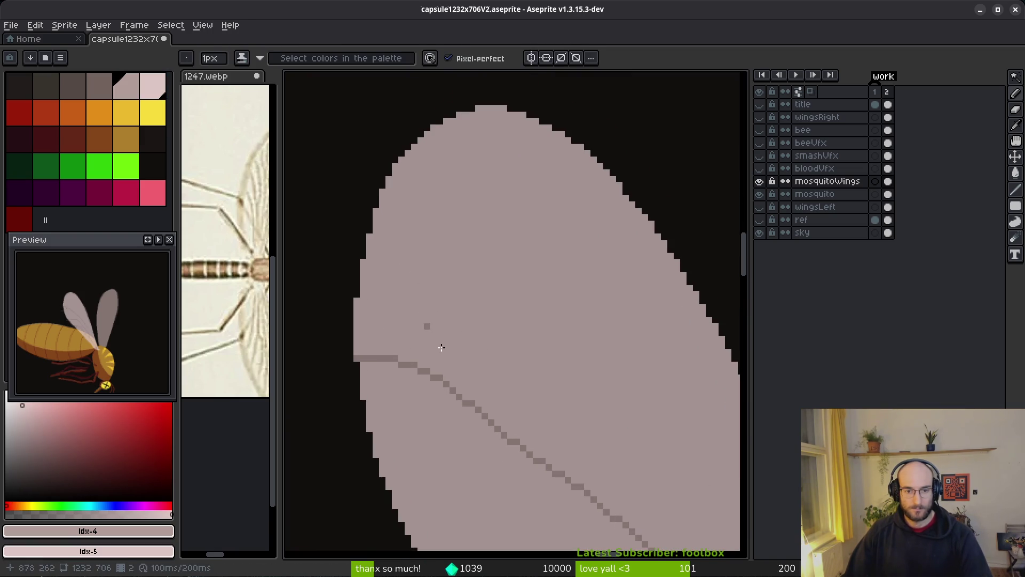
pyautogui.moveTo(465, 402); pyautogui.dragTo(401, 415)
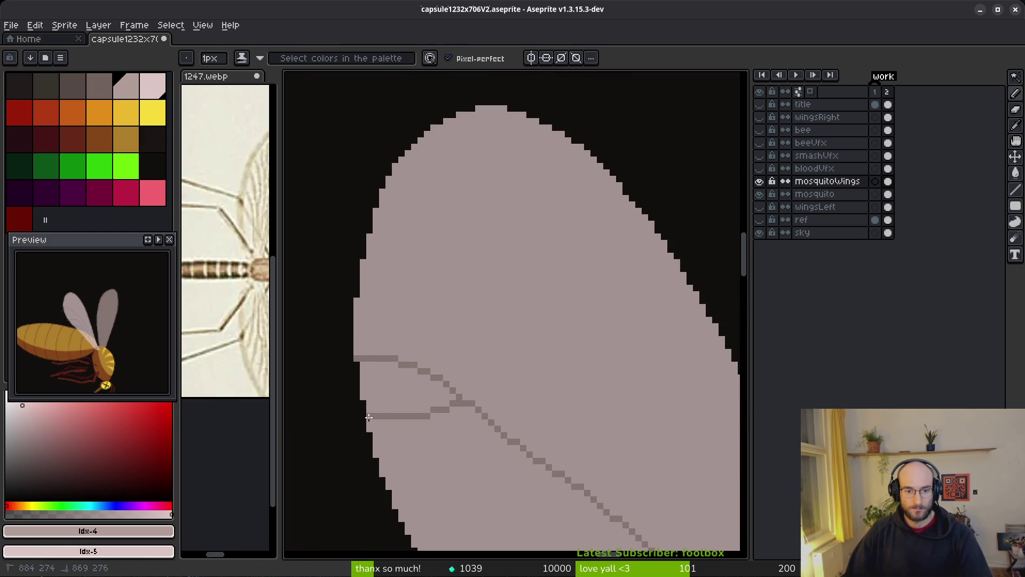
pyautogui.scroll(-2, 494, 368)
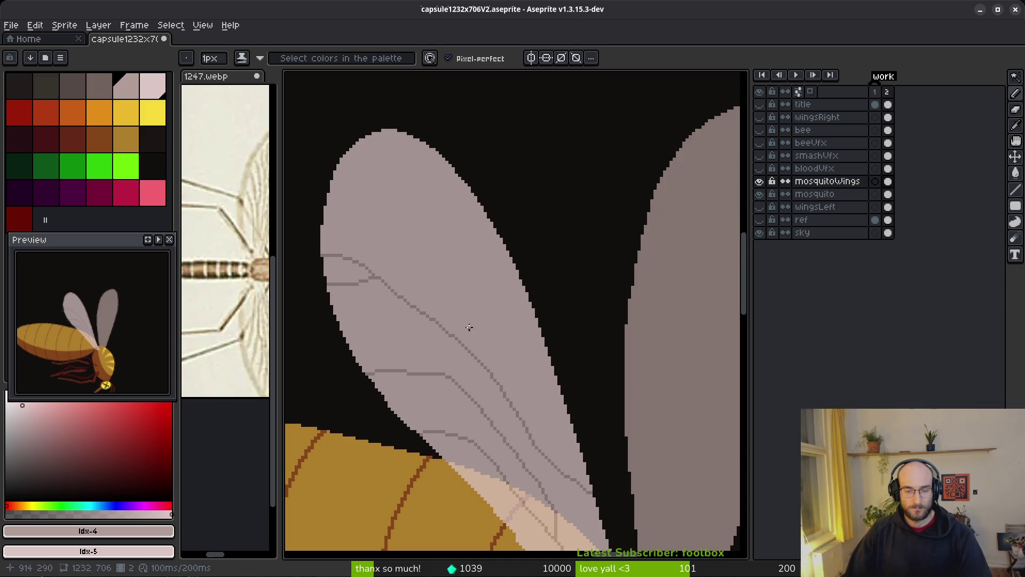
pyautogui.scroll(2, 471, 330)
pyautogui.moveTo(491, 455)
pyautogui.mouseDown()
pyautogui.moveTo(601, 489)
pyautogui.moveTo(478, 271)
pyautogui.moveTo(392, 181)
pyautogui.mouseUp()
pyautogui.hotkey('ctrl', 'z')
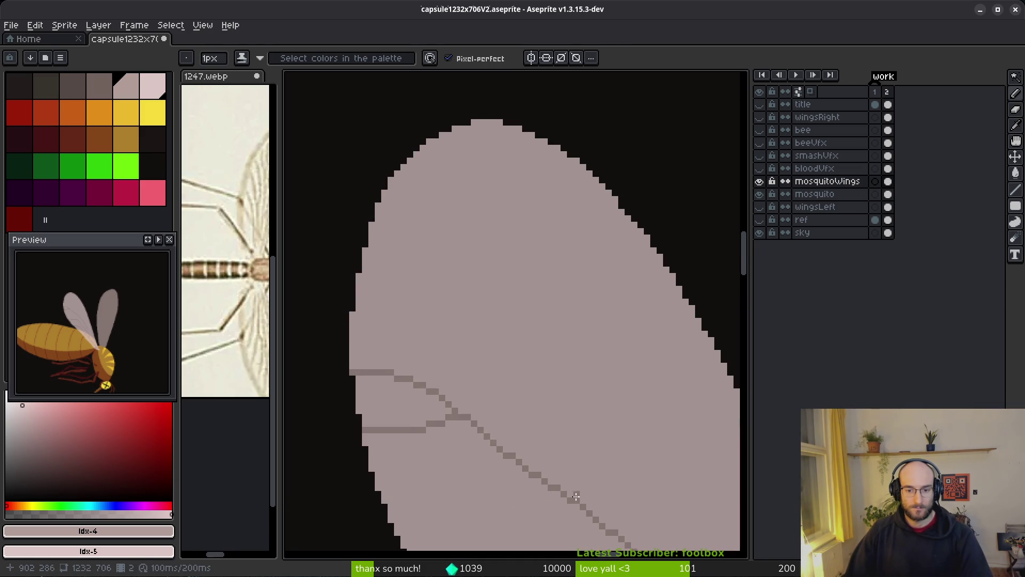
pyautogui.moveTo(583, 494); pyautogui.dragTo(584, 427)
pyautogui.scroll(-3, 583, 428)
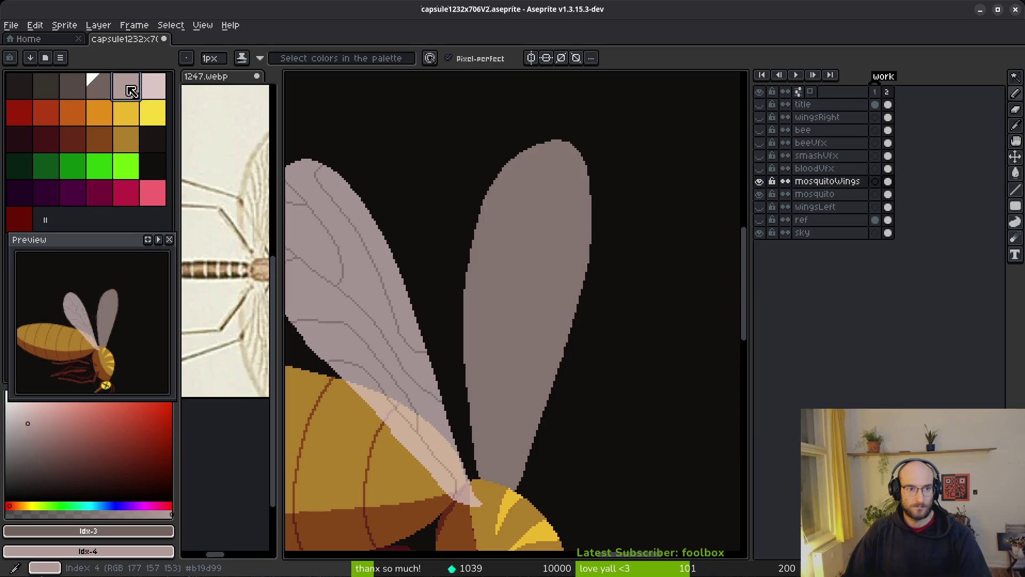
# Step: Try long and short vein lines on the right wing, then undo both
pyautogui.scroll(3, 511, 302)
pyautogui.scroll(-2, 518, 320)
pyautogui.scroll(2, 529, 419)
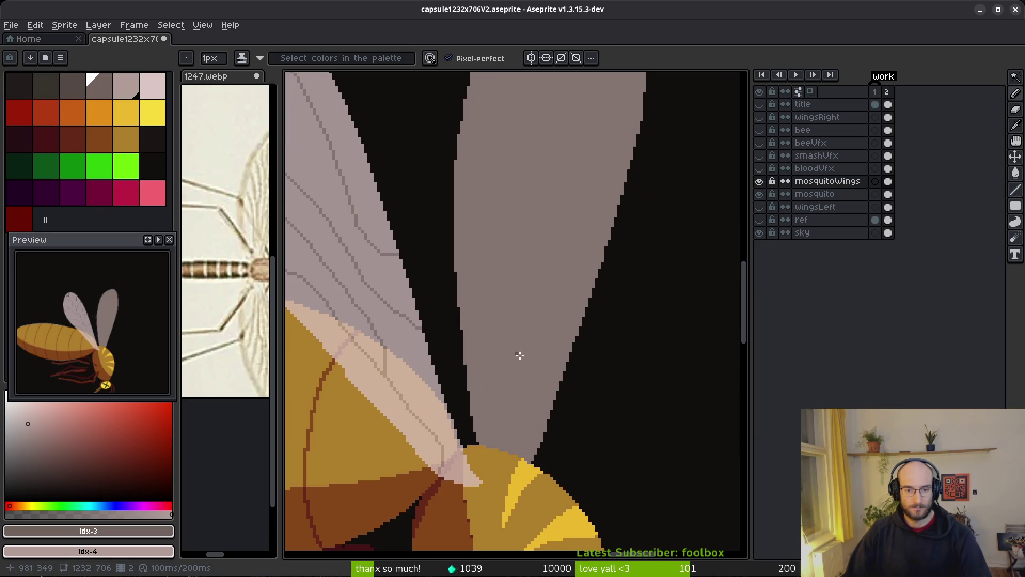
pyautogui.moveTo(490, 444); pyautogui.dragTo(507, 323)
pyautogui.hotkey('ctrl', 'z')
pyautogui.moveTo(488, 445)
pyautogui.mouseDown()
pyautogui.moveTo(505, 343)
pyautogui.moveTo(497, 213)
pyautogui.moveTo(460, 159)
pyautogui.mouseUp()
pyautogui.moveTo(529, 153)
pyautogui.mouseDown()
pyautogui.moveTo(589, 298)
pyautogui.moveTo(618, 291)
pyautogui.moveTo(618, 400)
pyautogui.mouseUp()
pyautogui.hotkey('ctrl', 'z')
pyautogui.moveTo(575, 276); pyautogui.dragTo(540, 183)
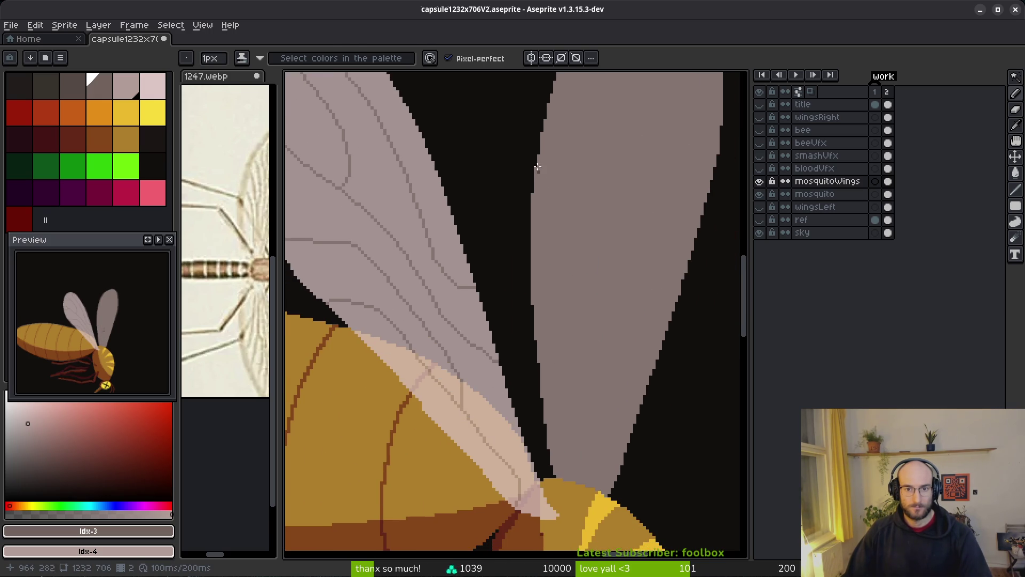
# Step: On the other animation frame, fill a black step pixel on the right wing's edge with wing grey
pyautogui.scroll(2, 537, 170)
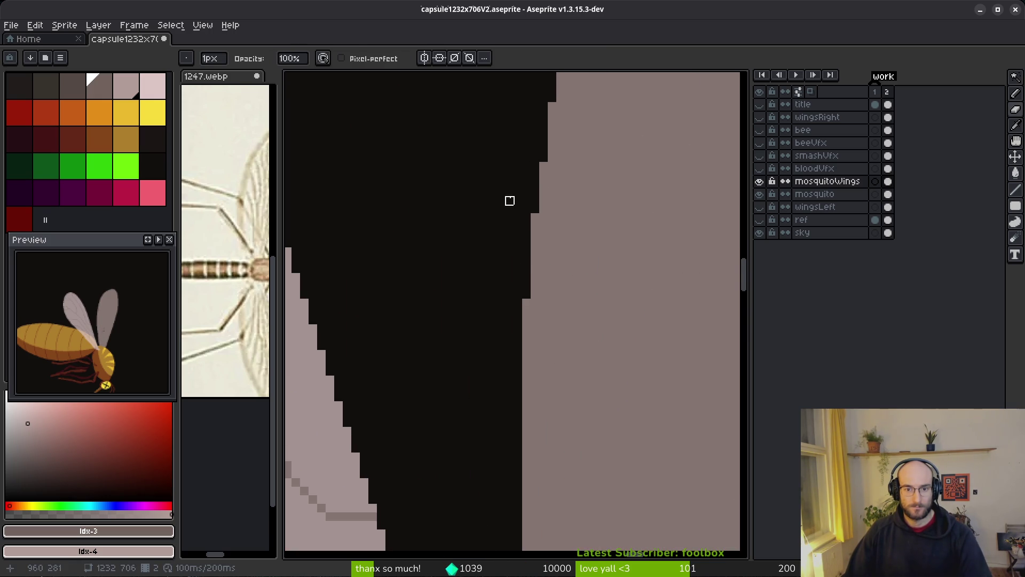
pyautogui.scroll(-3, 551, 277)
pyautogui.scroll(3, 534, 224)
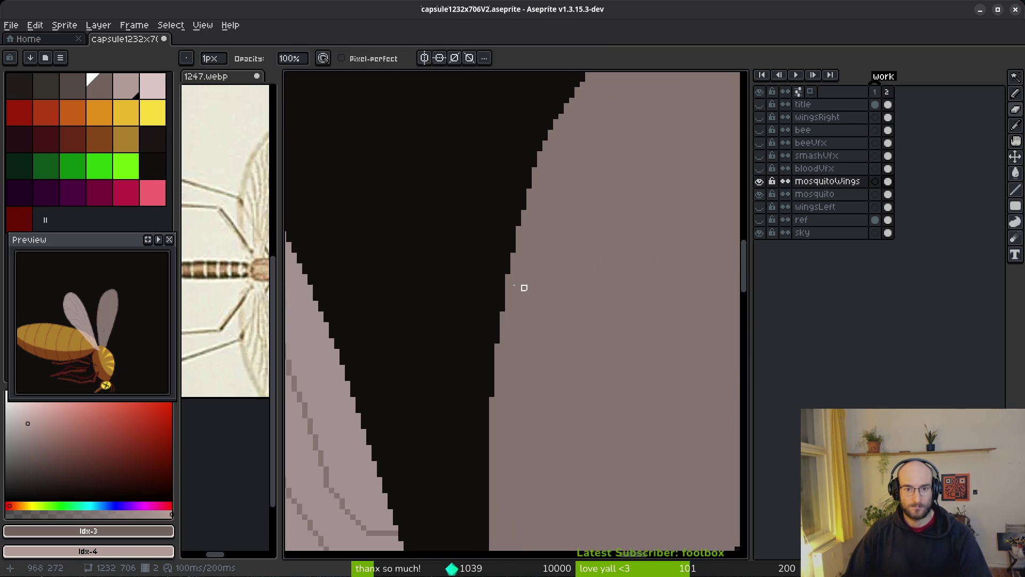
pyautogui.press('Right')
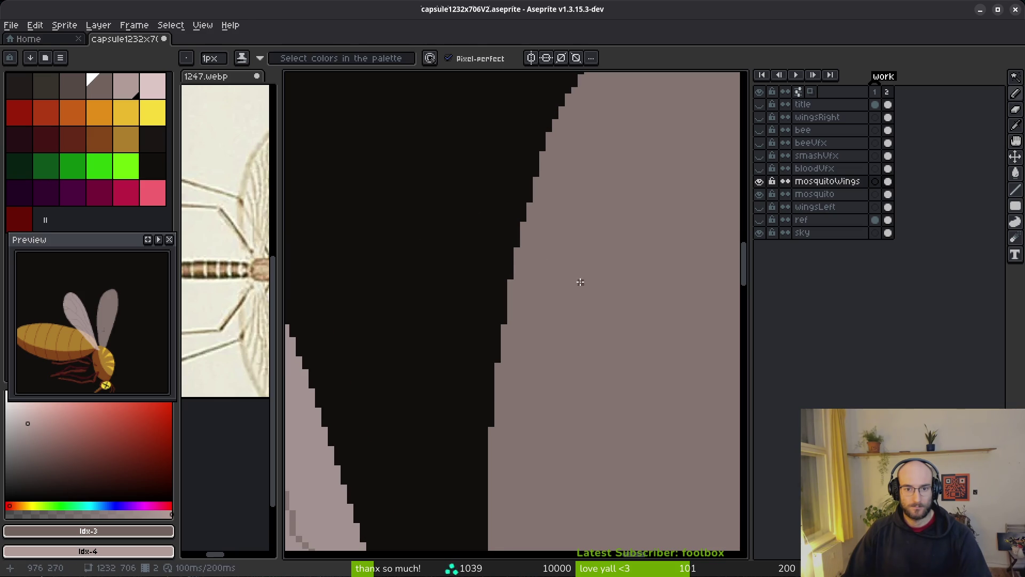
pyautogui.click(536, 173)
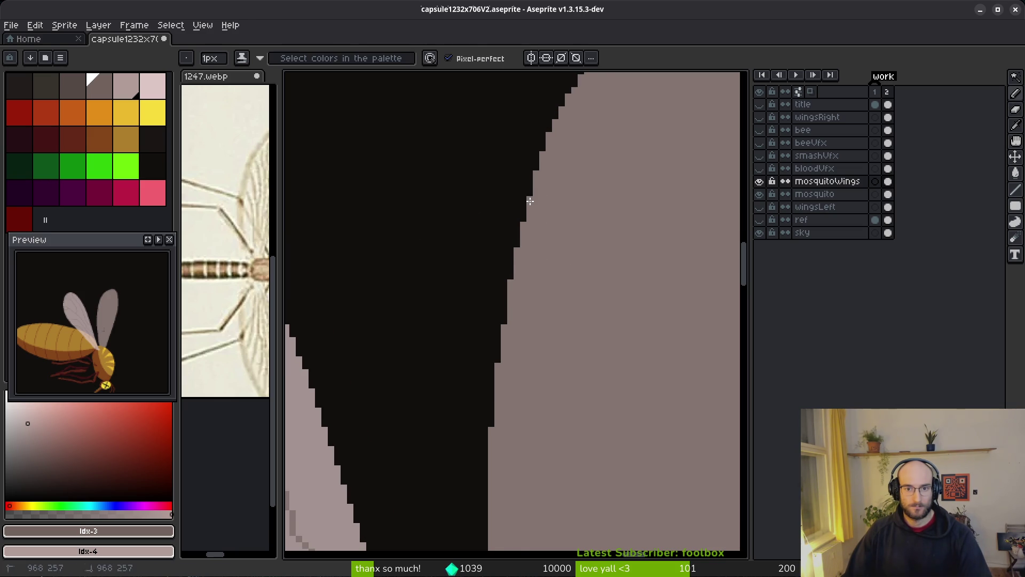
pyautogui.press('Left')
pyautogui.press('Right')
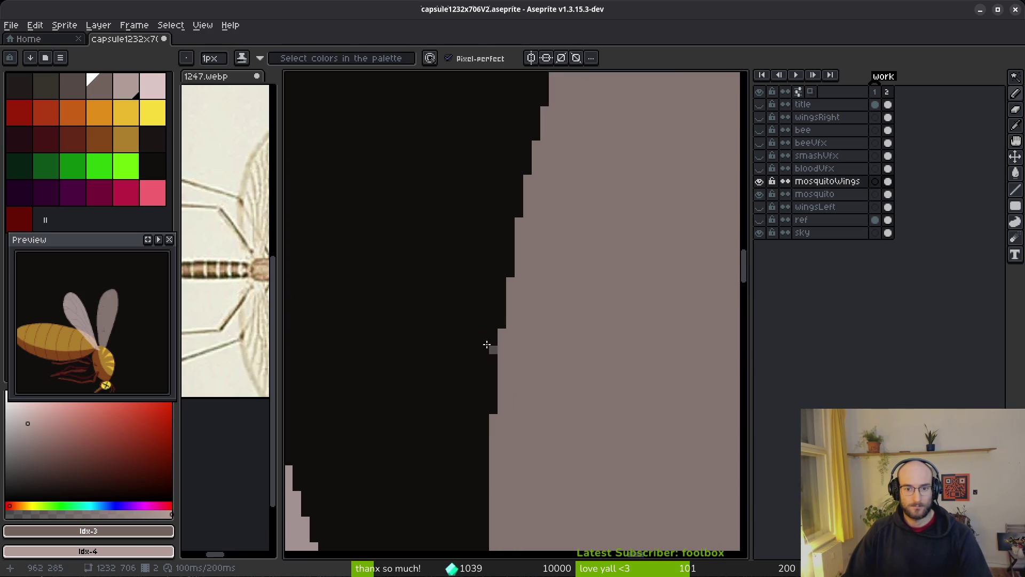
pyautogui.scroll(-3, 493, 418)
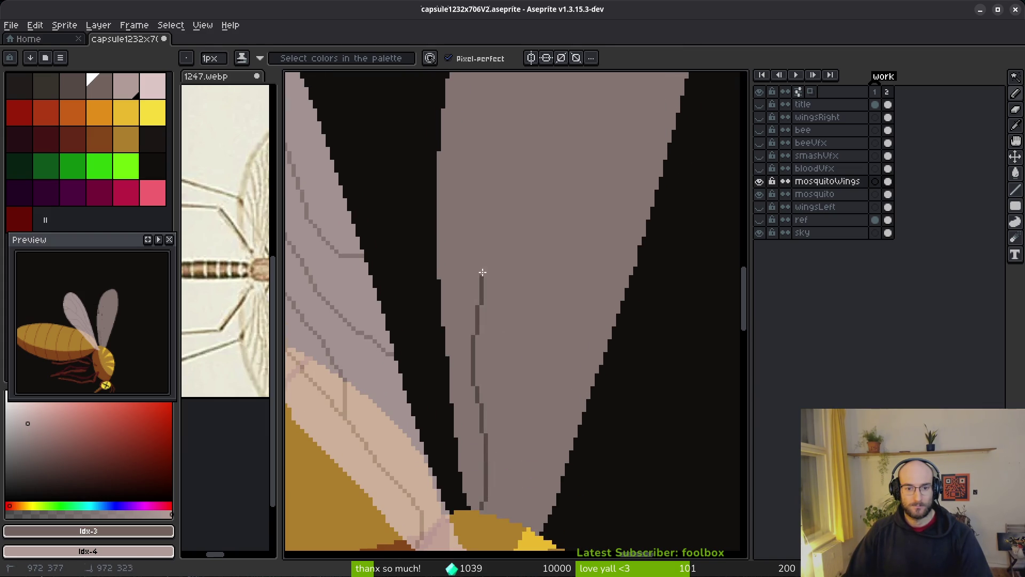
# Step: Draw a curved dark vein down the middle of the right wing
pyautogui.scroll(-2, 582, 268)
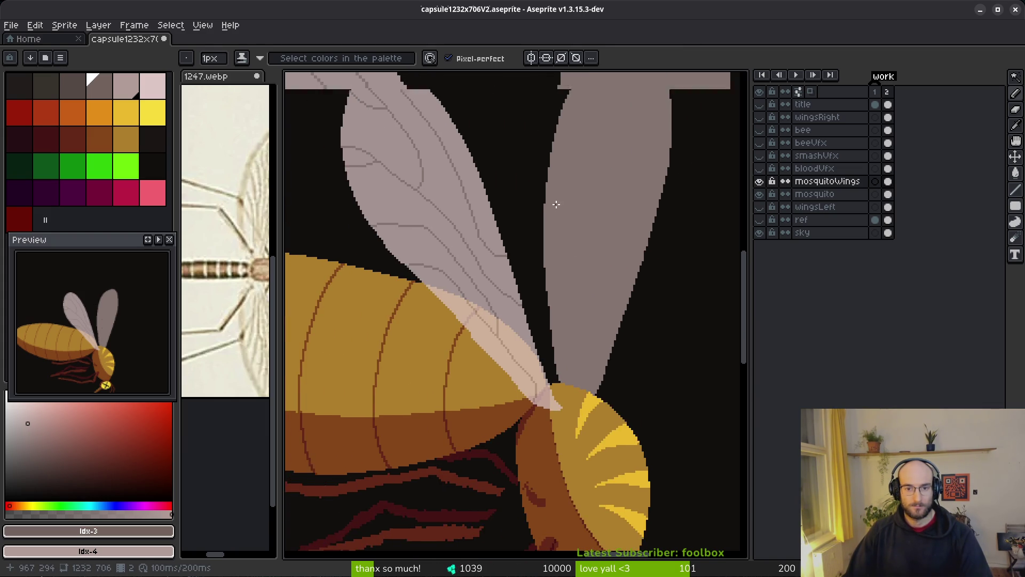
pyautogui.scroll(1, 555, 205)
pyautogui.moveTo(544, 194); pyautogui.dragTo(556, 203)
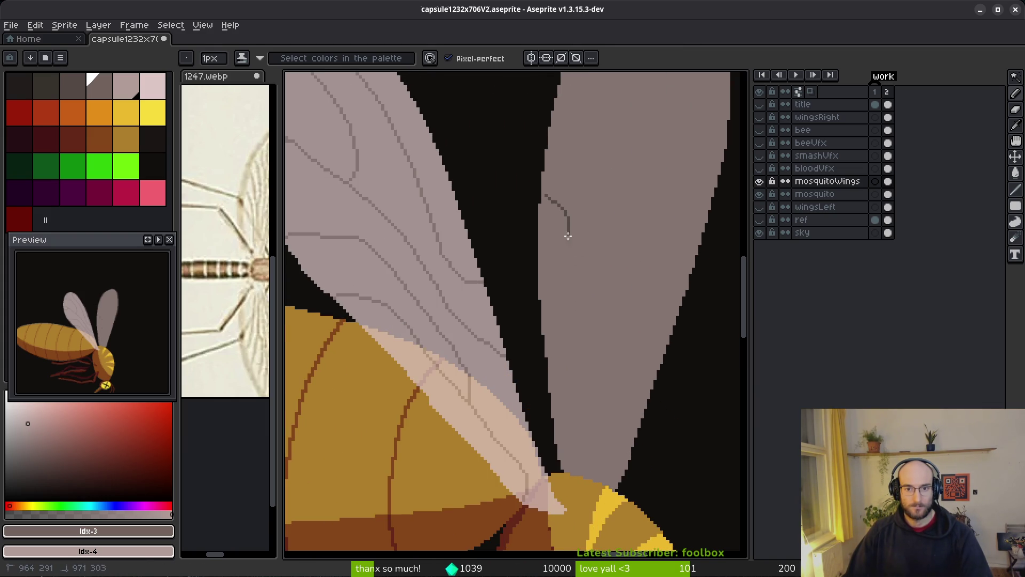
pyautogui.moveTo(566, 284)
pyautogui.mouseDown()
pyautogui.moveTo(544, 204)
pyautogui.moveTo(567, 216)
pyautogui.mouseUp()
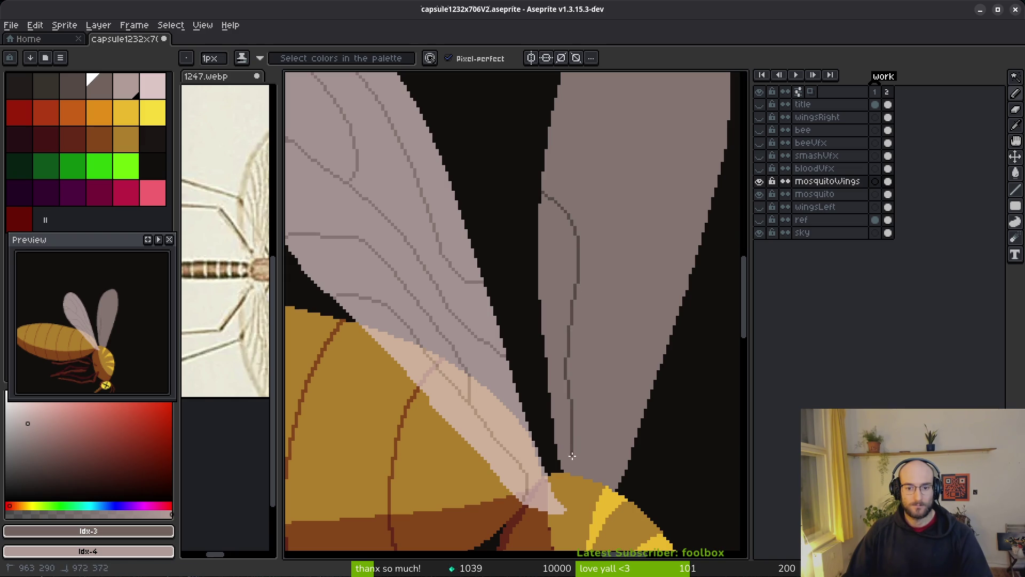
pyautogui.moveTo(573, 469); pyautogui.dragTo(572, 469)
pyautogui.scroll(3, 607, 348)
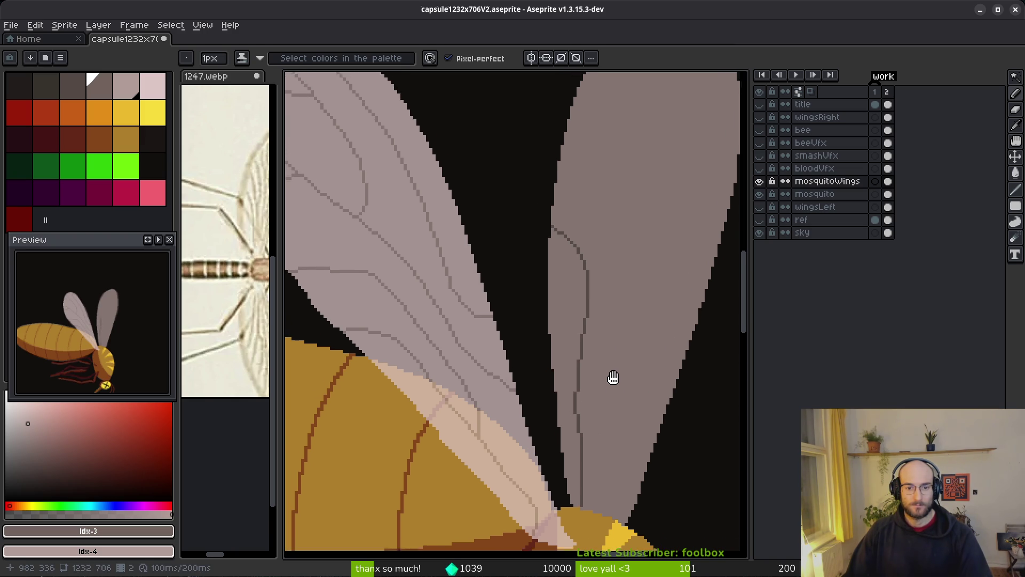
pyautogui.moveTo(568, 150)
pyautogui.mouseDown()
pyautogui.moveTo(615, 275)
pyautogui.moveTo(605, 383)
pyautogui.moveTo(580, 400)
pyautogui.mouseUp()
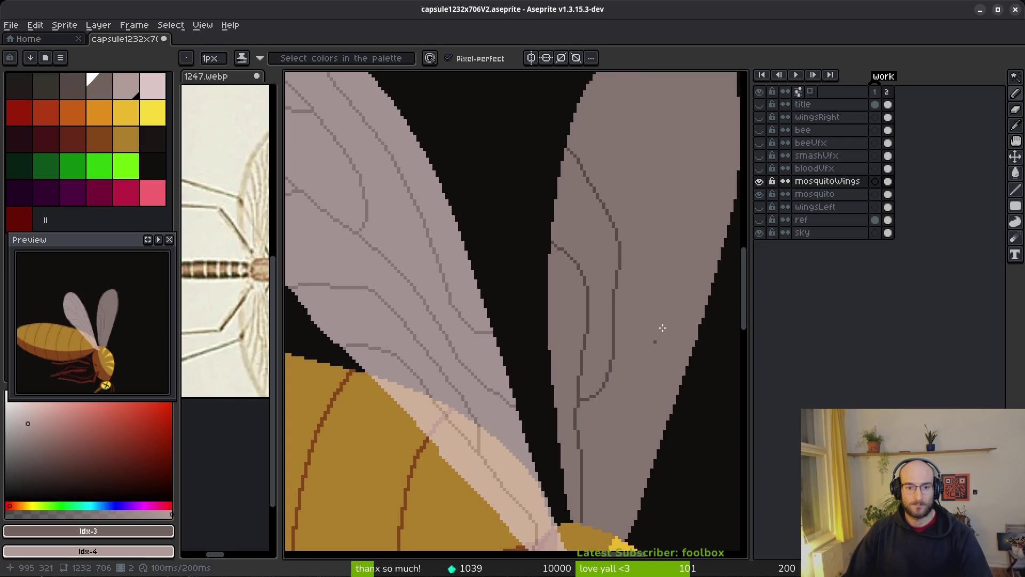
pyautogui.scroll(2, 654, 338)
# Step: Draw a vein from the right wing's base up to its tip, with a branch going up-left
pyautogui.click(640, 490)
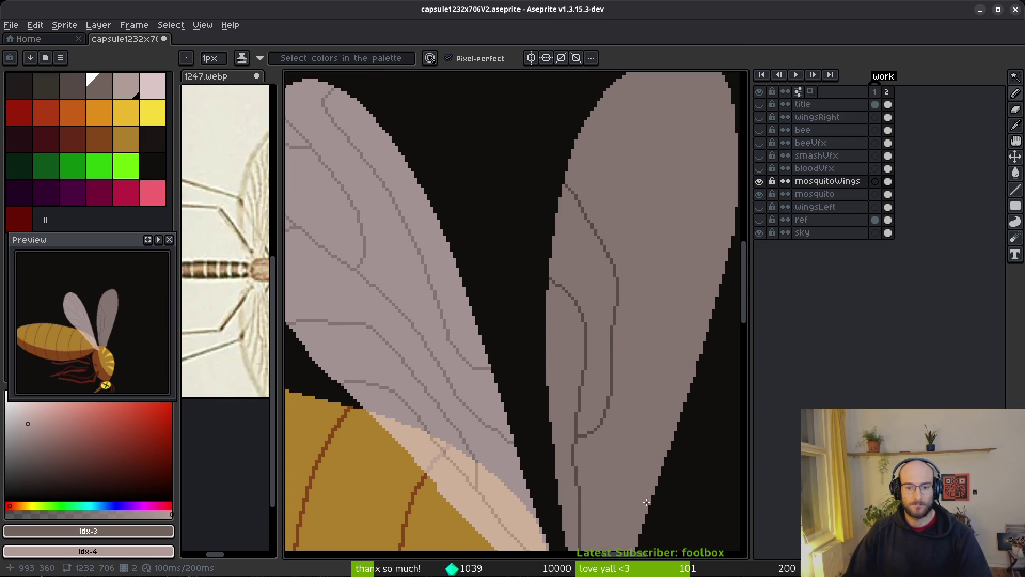
pyautogui.moveTo(639, 523); pyautogui.dragTo(632, 497)
pyautogui.moveTo(633, 450); pyautogui.dragTo(660, 245)
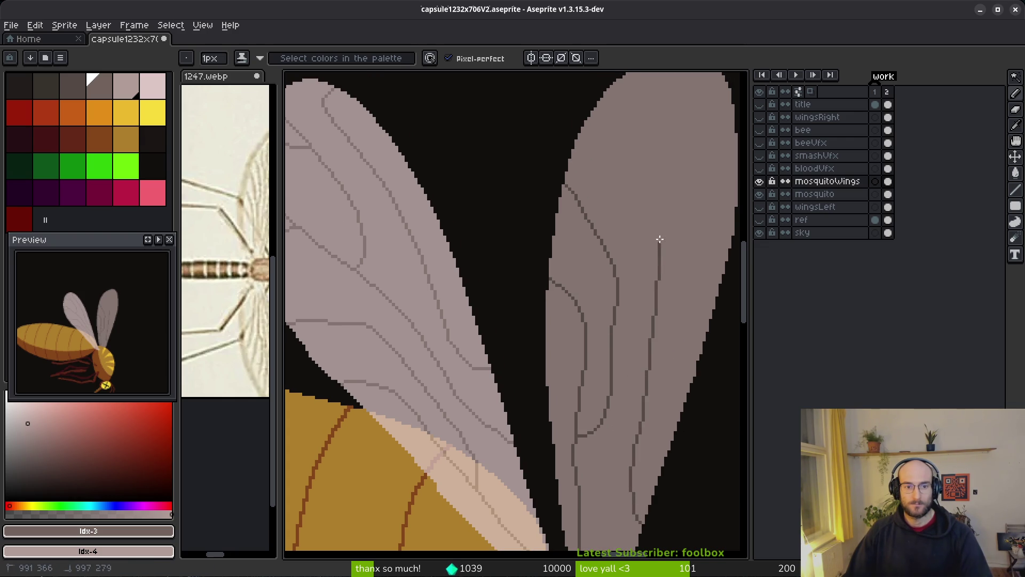
pyautogui.moveTo(652, 154)
pyautogui.mouseDown()
pyautogui.moveTo(644, 103)
pyautogui.moveTo(661, 266)
pyautogui.moveTo(609, 316)
pyautogui.moveTo(633, 342)
pyautogui.mouseUp()
pyautogui.moveTo(671, 251); pyautogui.dragTo(639, 223)
# Step: Repaint part of the vertical vein in wing colour and add a cross vein to the wing edge
pyautogui.scroll(2, 688, 259)
pyautogui.moveTo(672, 289)
pyautogui.mouseDown()
pyautogui.moveTo(666, 254)
pyautogui.moveTo(710, 353)
pyautogui.mouseUp()
pyautogui.scroll(2, 660, 181)
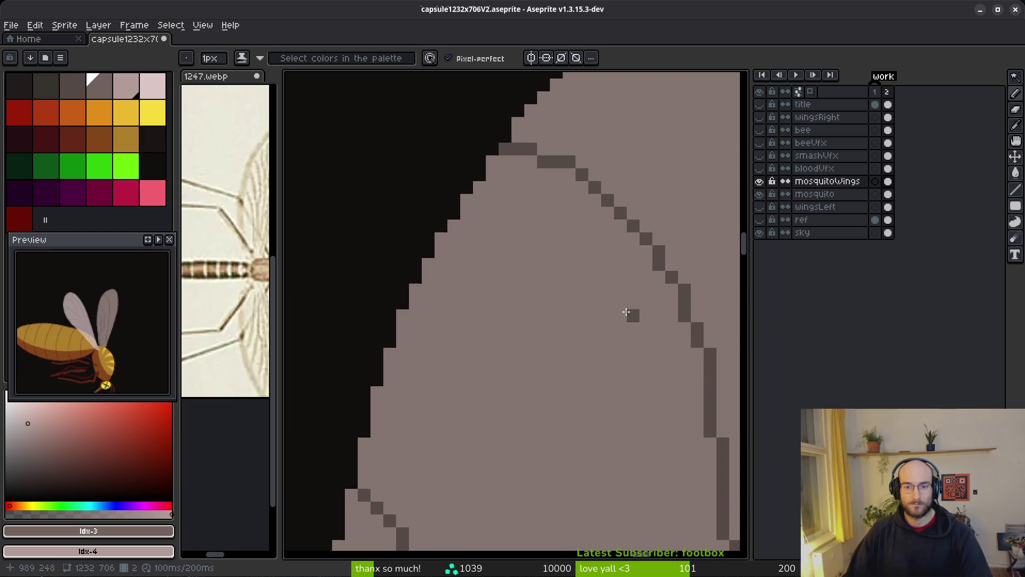
pyautogui.moveTo(647, 277)
pyautogui.mouseDown()
pyautogui.moveTo(540, 275)
pyautogui.moveTo(455, 231)
pyautogui.mouseUp()
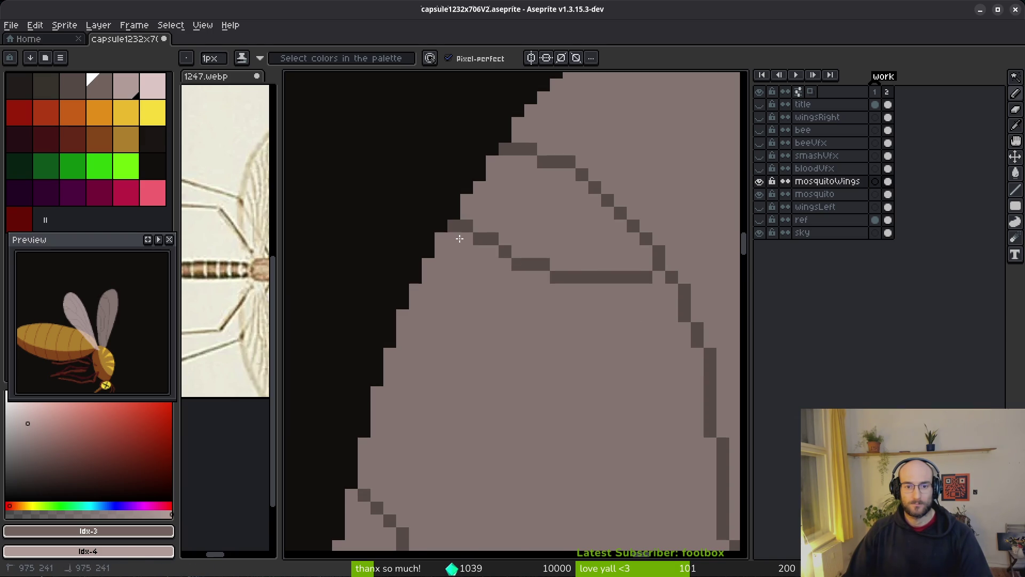
pyautogui.scroll(-4, 484, 304)
pyautogui.scroll(3, 502, 323)
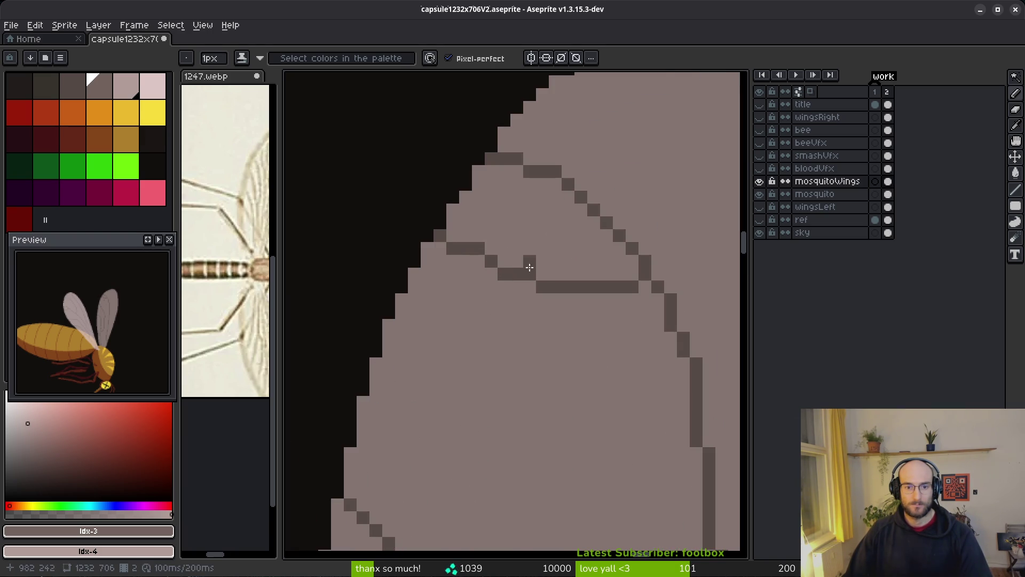
pyautogui.scroll(-4, 525, 381)
pyautogui.scroll(-1, 504, 360)
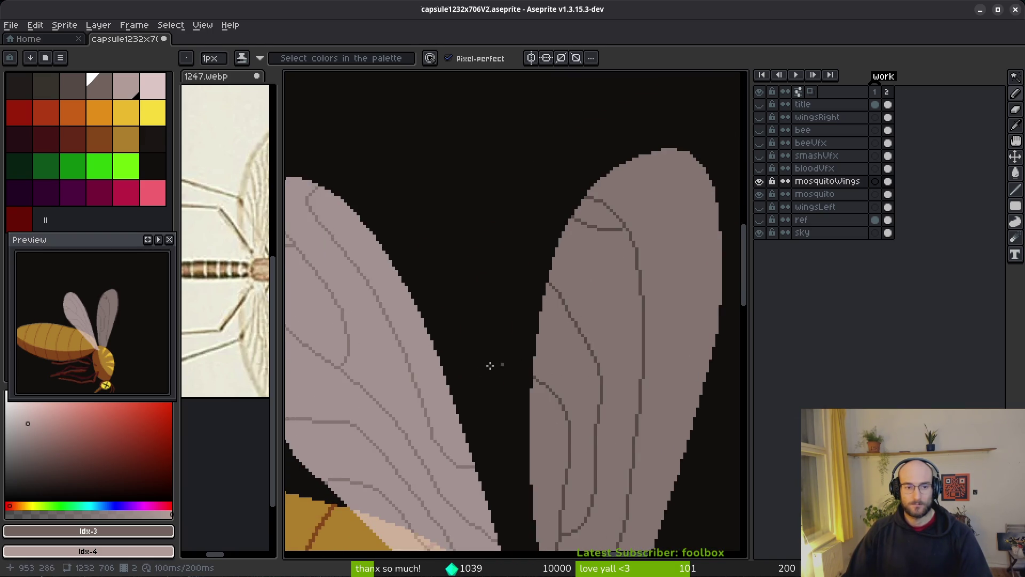
# Step: Draw a short vein on the upper right wing and a long vein down its length
pyautogui.scroll(1, 494, 299)
pyautogui.scroll(1, 554, 336)
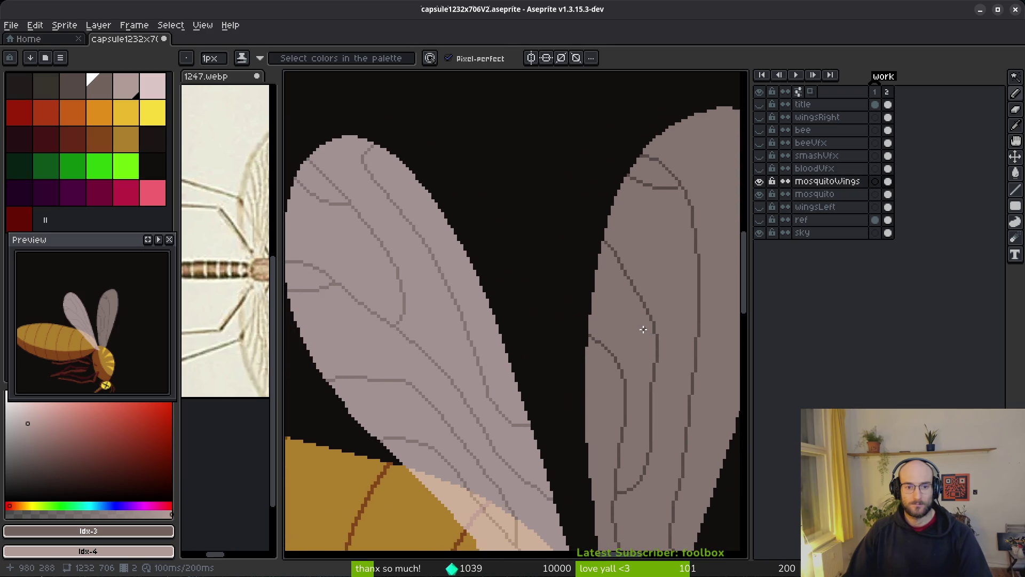
pyautogui.scroll(3, 622, 339)
pyautogui.moveTo(591, 189); pyautogui.dragTo(618, 292)
pyautogui.moveTo(640, 173)
pyautogui.mouseDown()
pyautogui.moveTo(620, 393)
pyautogui.moveTo(609, 409)
pyautogui.mouseUp()
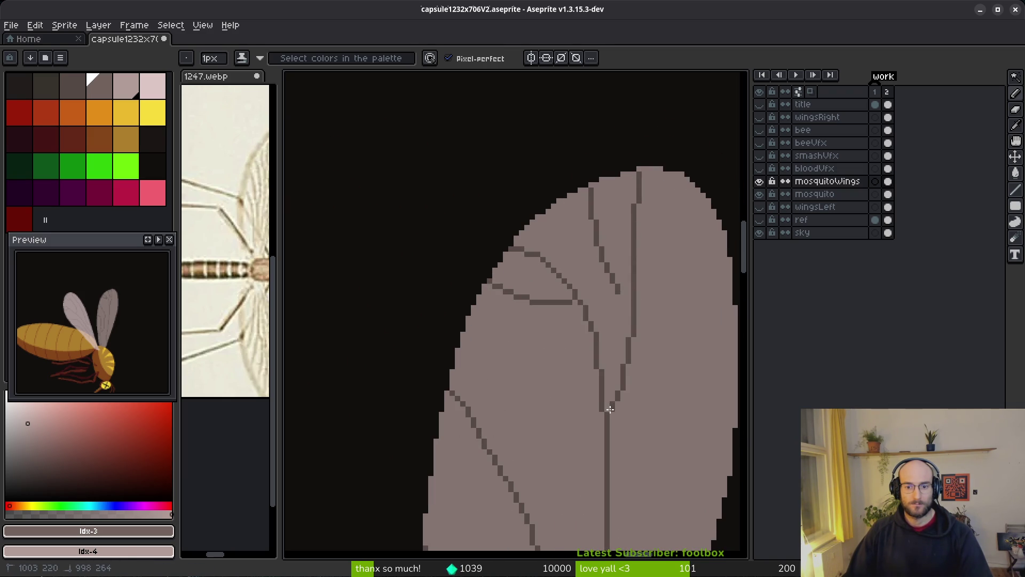
pyautogui.scroll(-3, 625, 377)
pyautogui.moveTo(522, 396); pyautogui.dragTo(568, 281)
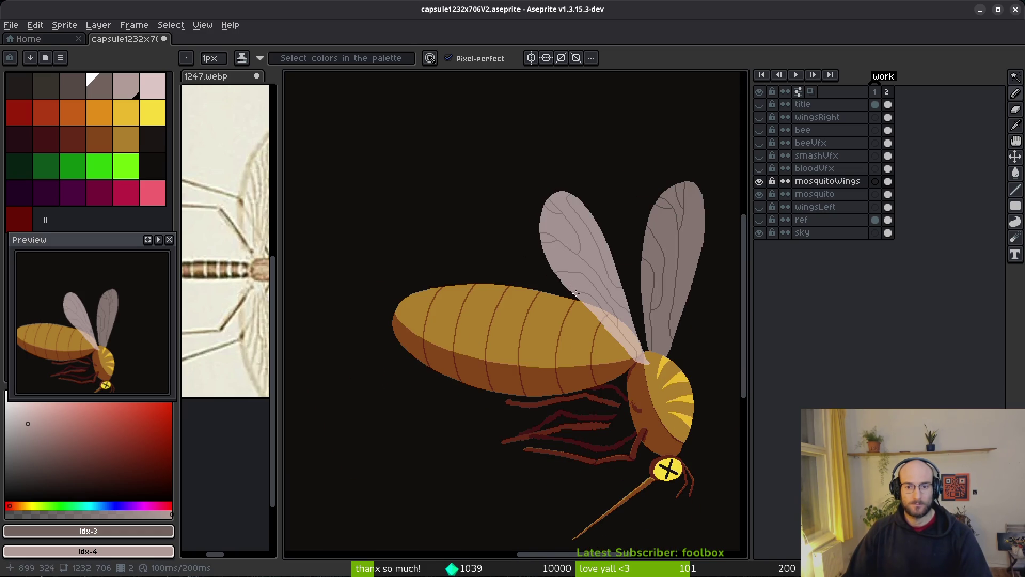
pyautogui.scroll(4, 574, 292)
pyautogui.scroll(-2, 576, 248)
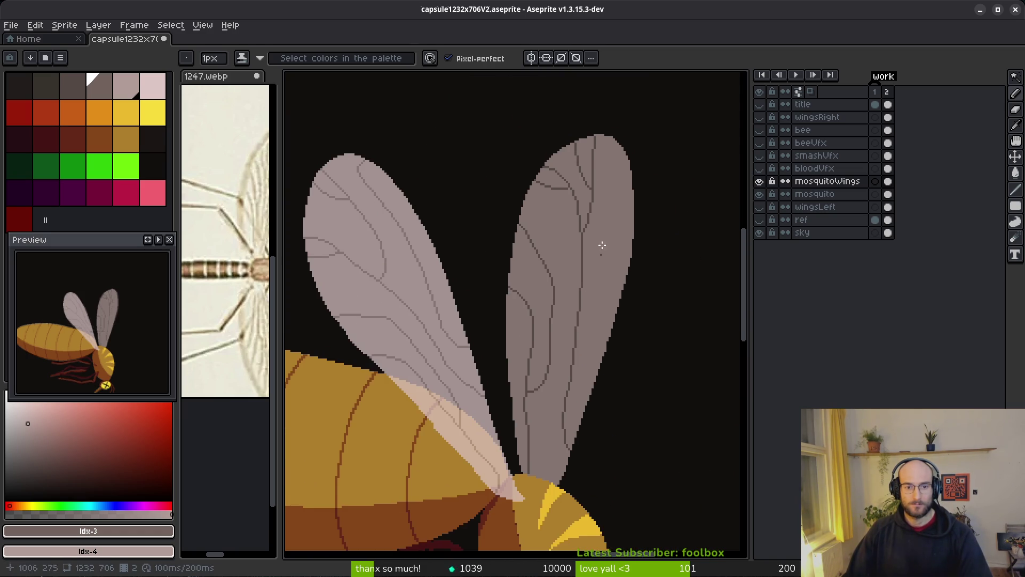
pyautogui.scroll(2, 625, 170)
# Step: Add two more long veins down the right wing, extending one to its lower edge
pyautogui.click(638, 139)
pyautogui.moveTo(607, 177); pyautogui.dragTo(581, 483)
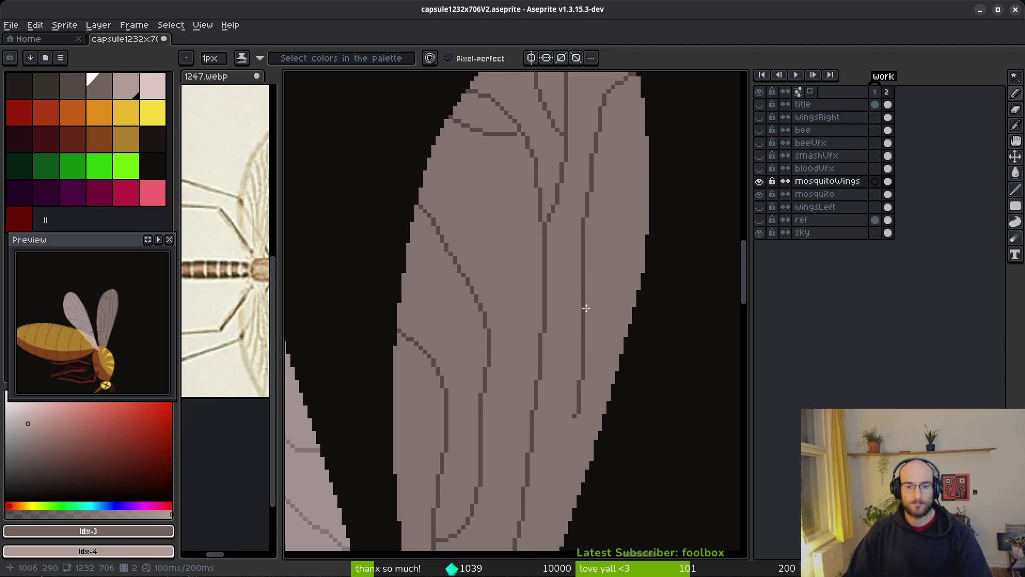
pyautogui.scroll(2, 598, 206)
pyautogui.scroll(1, 597, 157)
pyautogui.moveTo(608, 141)
pyautogui.mouseDown()
pyautogui.moveTo(584, 165)
pyautogui.moveTo(545, 354)
pyautogui.mouseUp()
pyautogui.scroll(-3, 592, 200)
pyautogui.moveTo(559, 273)
pyautogui.mouseDown()
pyautogui.moveTo(545, 166)
pyautogui.moveTo(534, 174)
pyautogui.moveTo(533, 331)
pyautogui.moveTo(513, 458)
pyautogui.mouseUp()
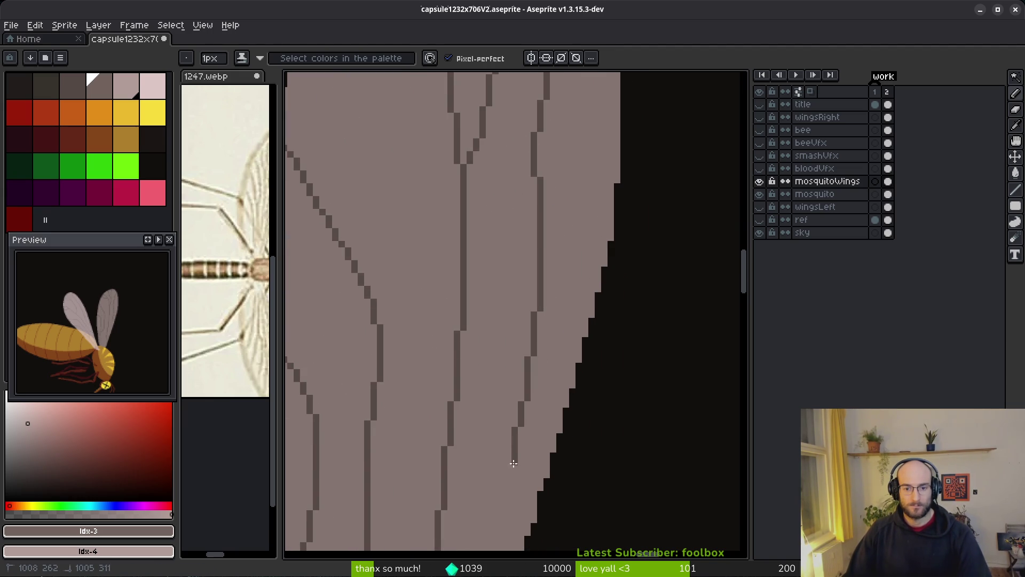
pyautogui.moveTo(527, 493); pyautogui.dragTo(527, 499)
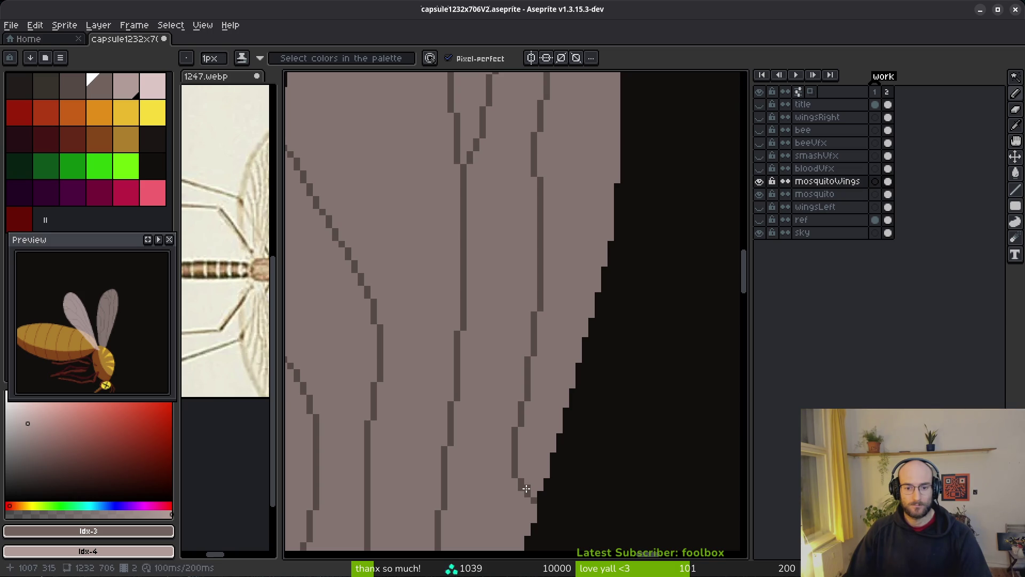
pyautogui.scroll(-3, 544, 414)
pyautogui.moveTo(487, 323); pyautogui.dragTo(578, 266)
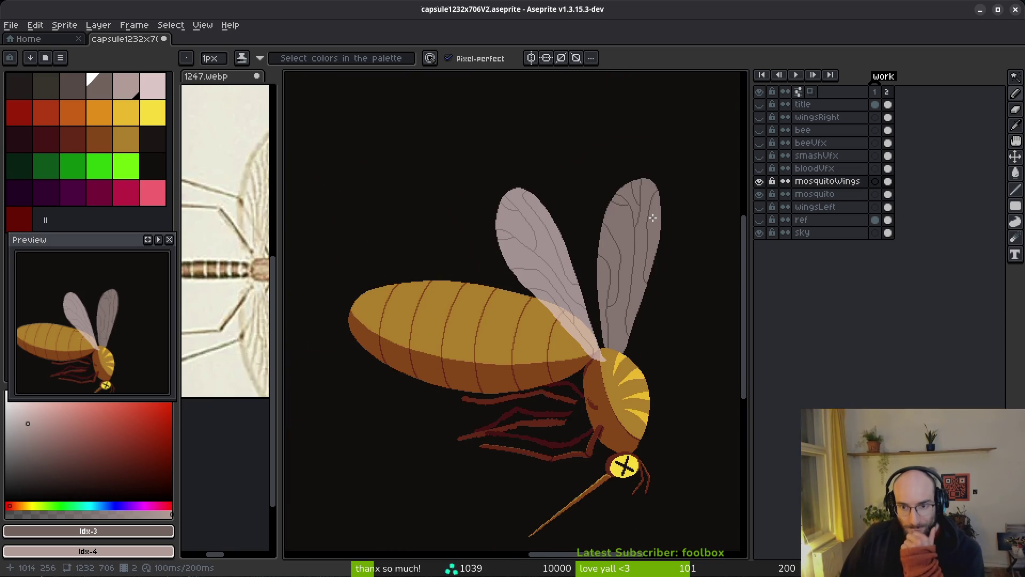
# Step: Save the mosquito .aseprite file with Ctrl+S
pyautogui.scroll(2, 620, 322)
pyautogui.scroll(-2, 572, 279)
pyautogui.hotkey('ctrl', 's')
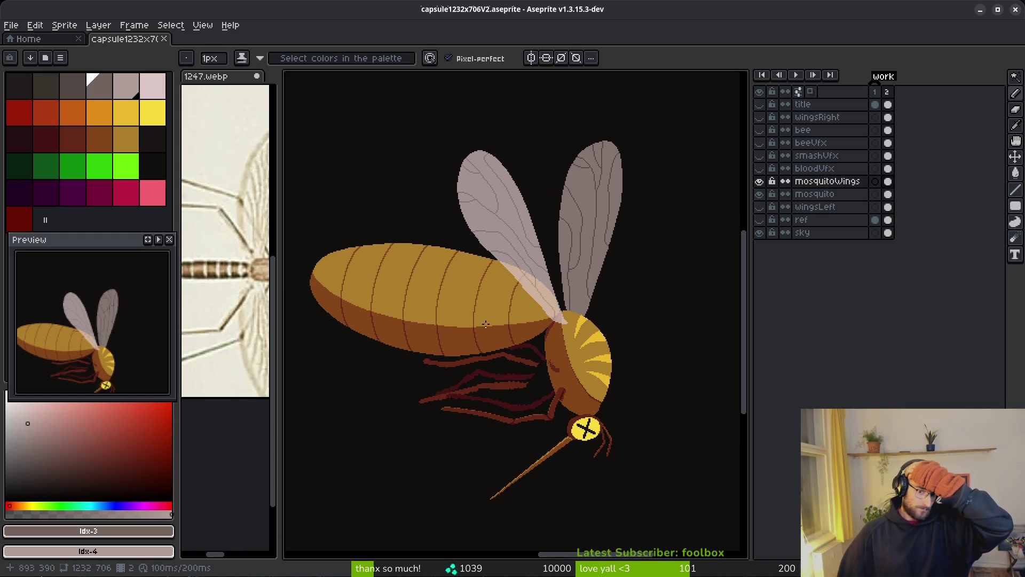
pyautogui.scroll(-2, 476, 333)
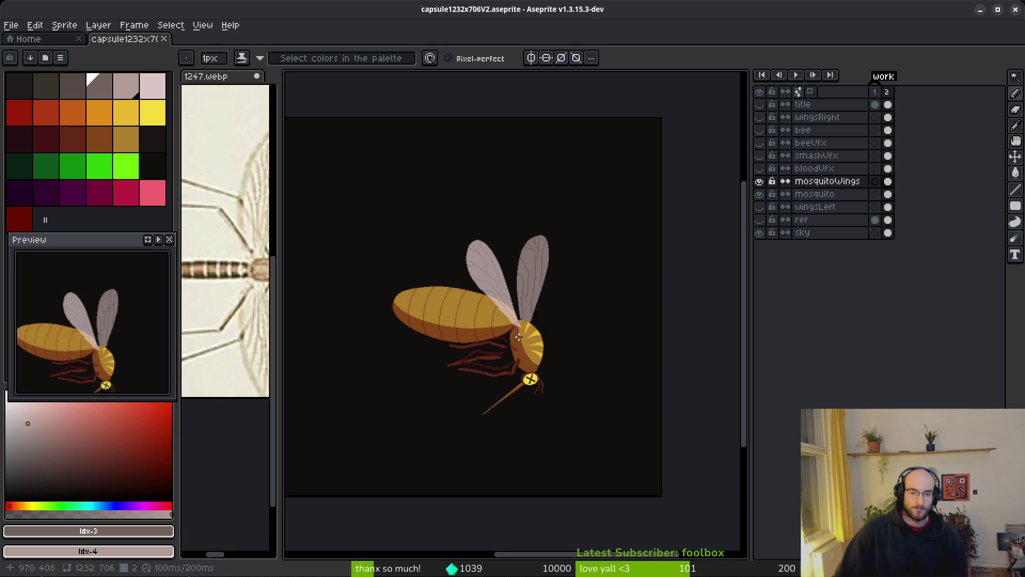
pyautogui.hotkey('ctrl', 's')
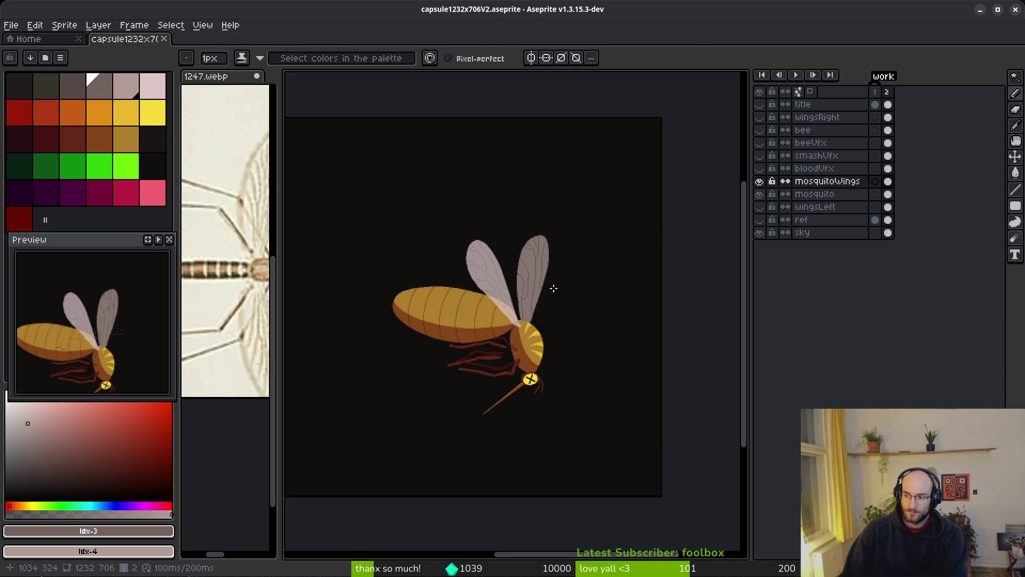
pyautogui.scroll(2, 445, 326)
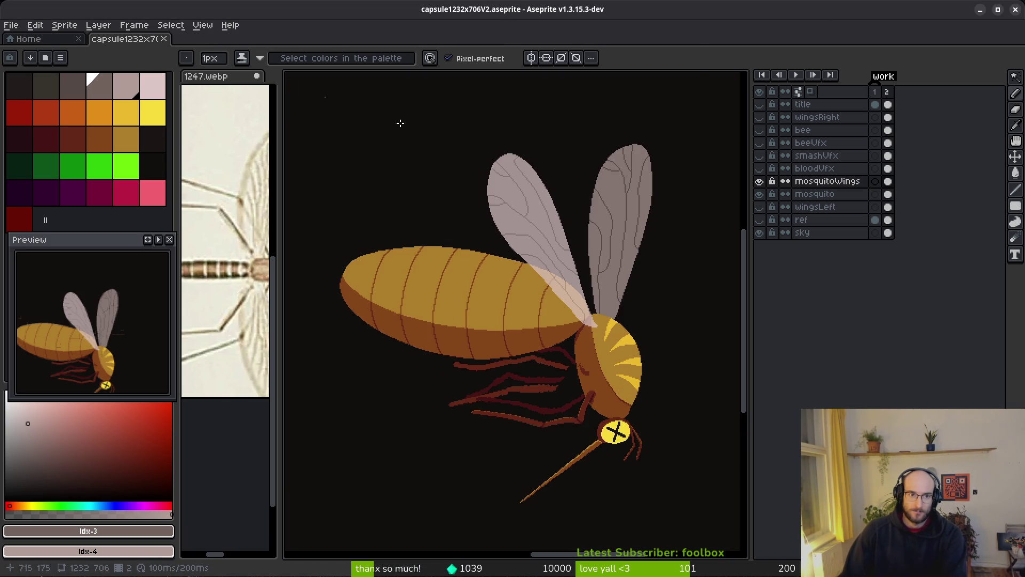
pyautogui.scroll(-2, 520, 223)
# Step: Make the bloodVfx, smashVfx, beeVfx and bee layers visible in the Layers panel
pyautogui.click(762, 167)
pyautogui.click(759, 155)
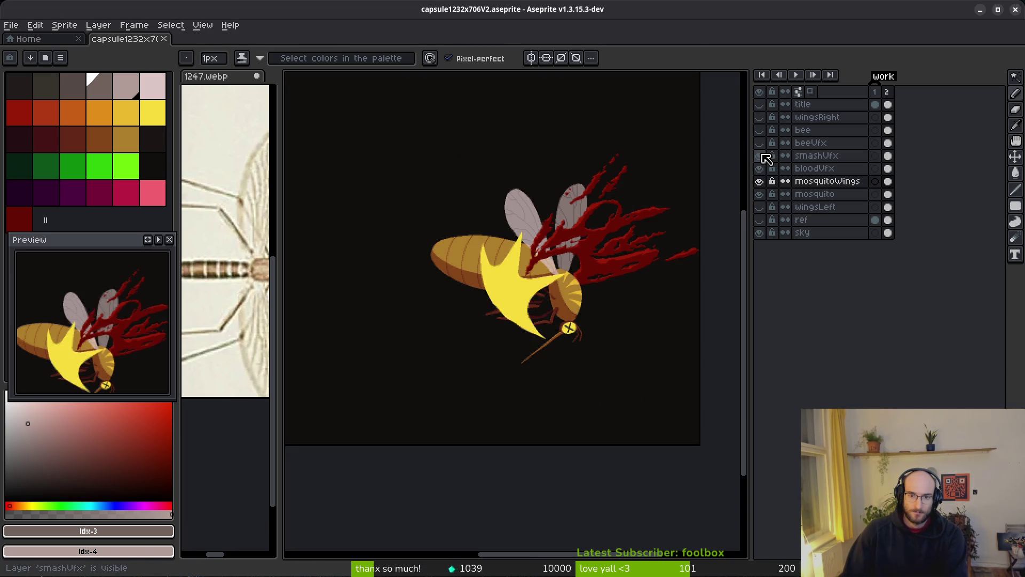
pyautogui.click(759, 143)
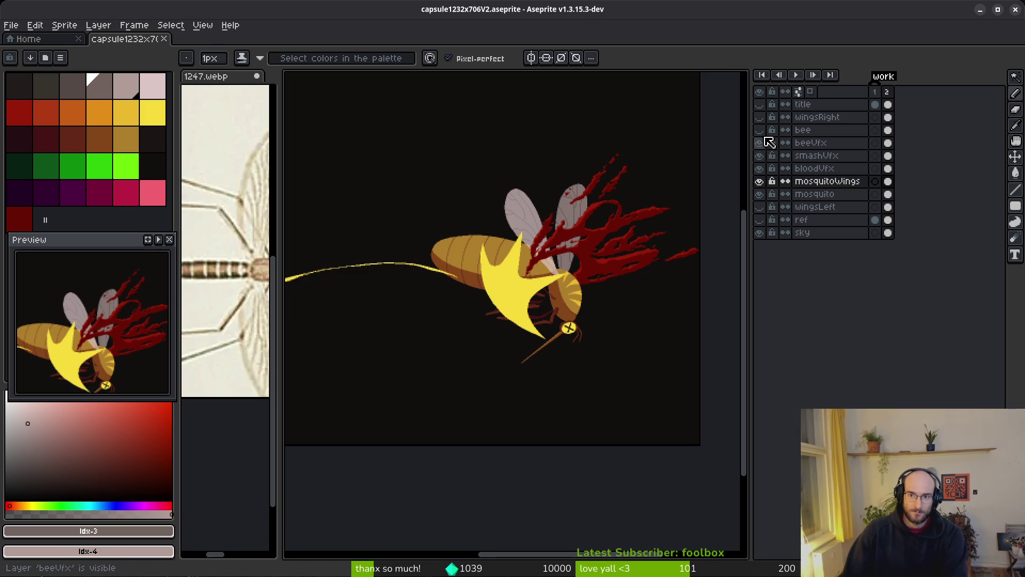
pyautogui.click(759, 130)
pyautogui.press('ctrl')
pyautogui.scroll(1, 572, 275)
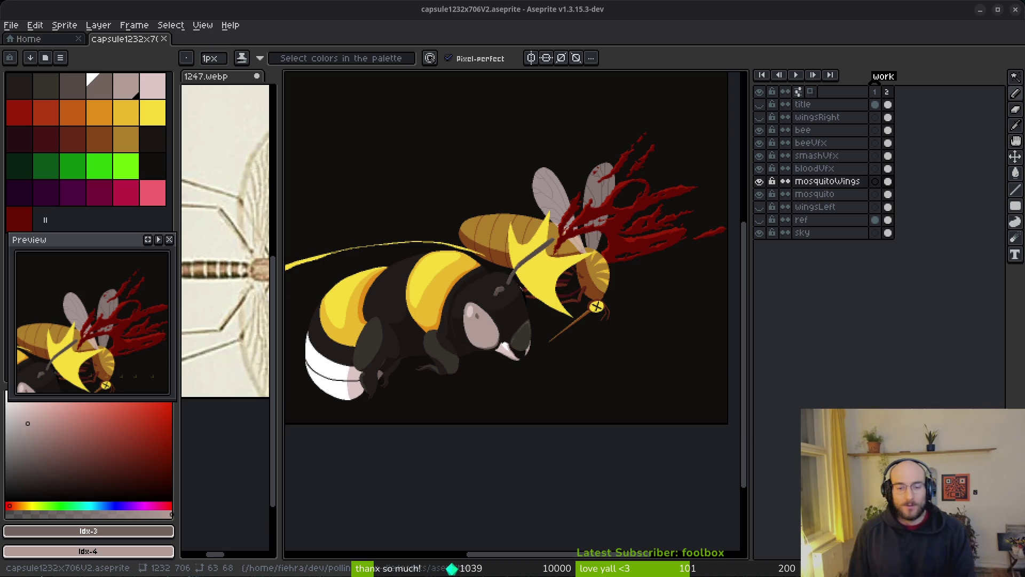
pyautogui.scroll(-2, 575, 295)
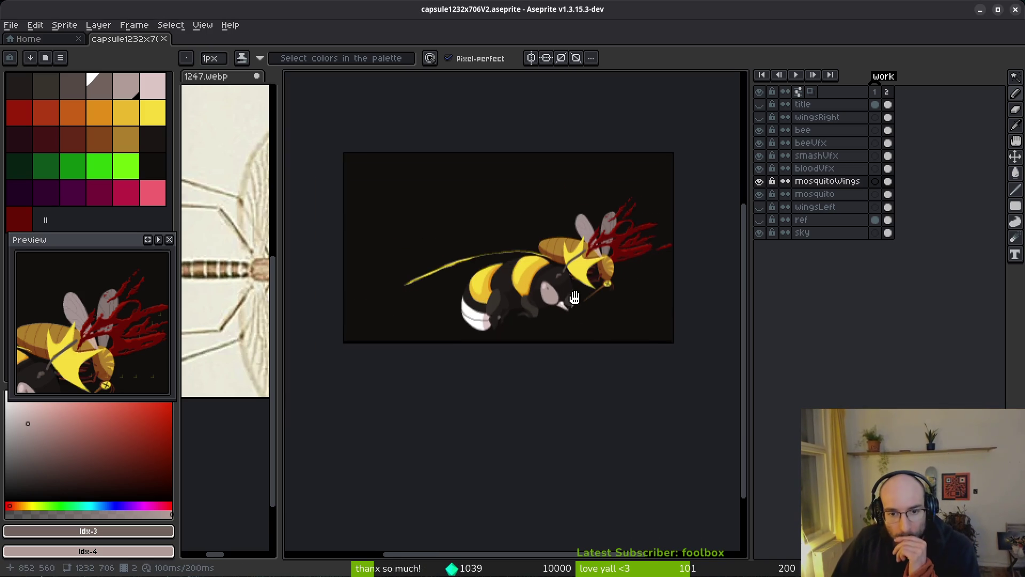
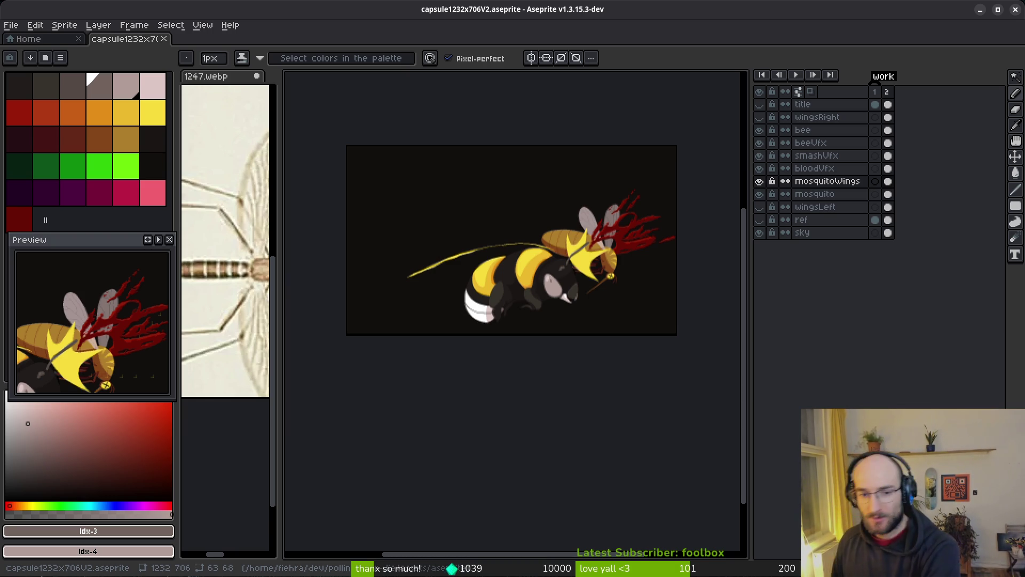
# Step: Pick the eye's yellow as the drawing colour and switch to the mosquito layer
pyautogui.scroll(1, 620, 260)
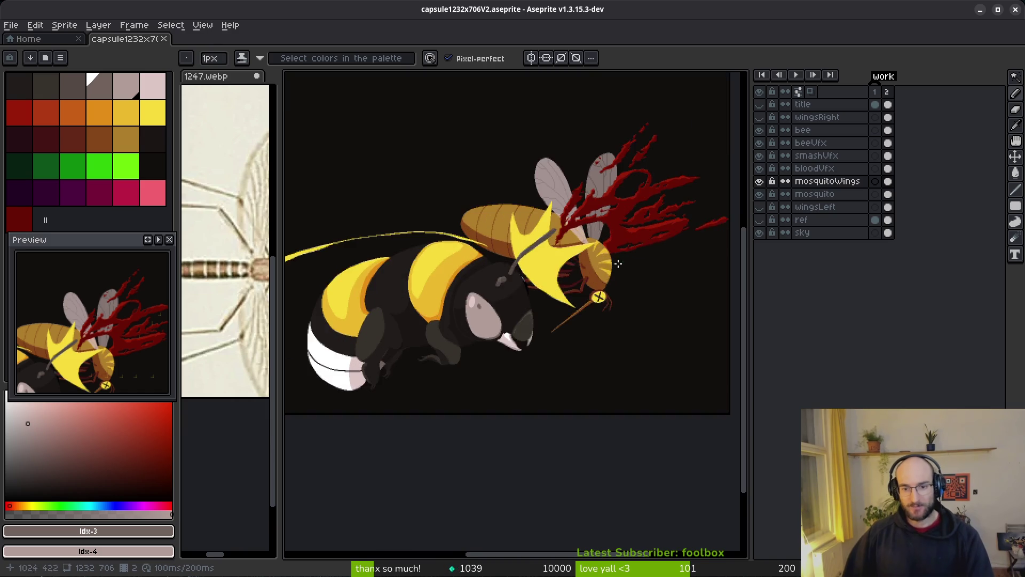
pyautogui.scroll(1, 630, 289)
pyautogui.scroll(1, 614, 327)
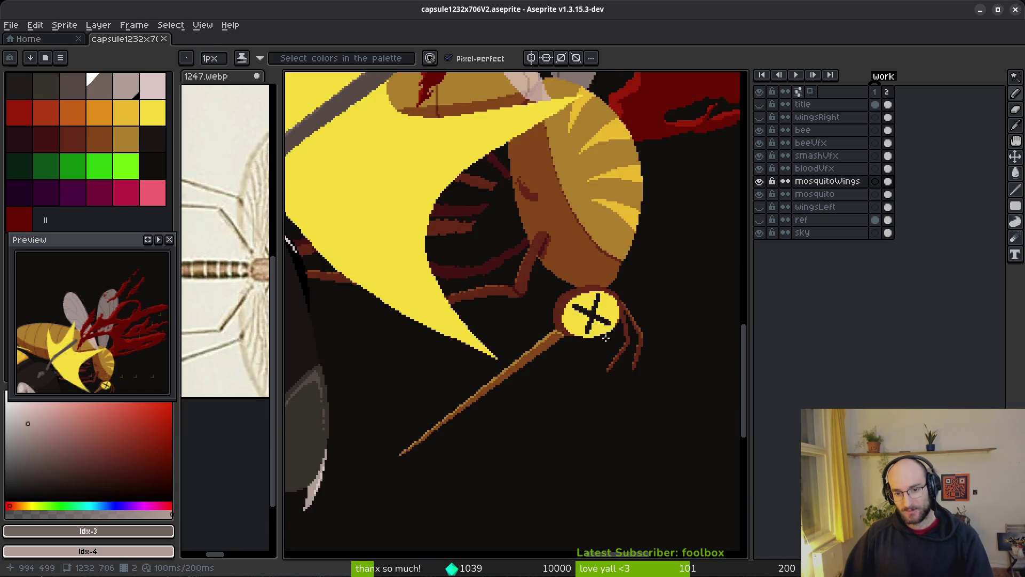
pyautogui.scroll(1, 614, 326)
pyautogui.keyDown('alt'); pyautogui.click(699, 193); pyautogui.keyUp('alt')
pyautogui.click(887, 194)
# Step: Bring the mosquito's eye into view, sample its dark red outline, and save the sprite
pyautogui.scroll(1, 600, 270)
pyautogui.scroll(1, 588, 276)
pyautogui.moveTo(588, 276); pyautogui.dragTo(607, 260)
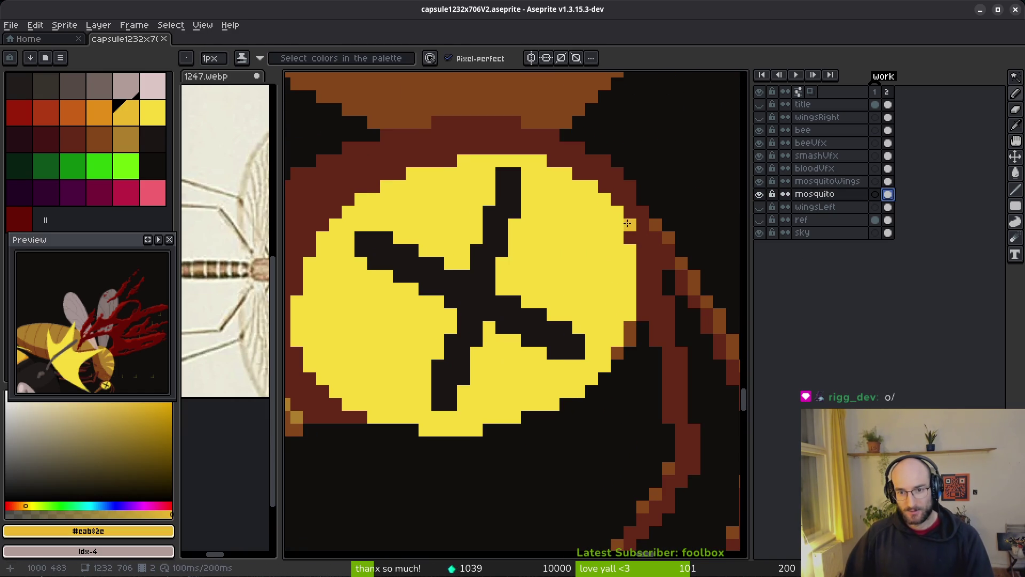
pyautogui.keyDown('alt'); pyautogui.click(625, 212); pyautogui.keyUp('alt')
pyautogui.hotkey('ctrl', 's')
# Step: Choose the gold swatch for the eye and undo a stray gold stroke
pyautogui.click(622, 211)
pyautogui.scroll(-3, 629, 241)
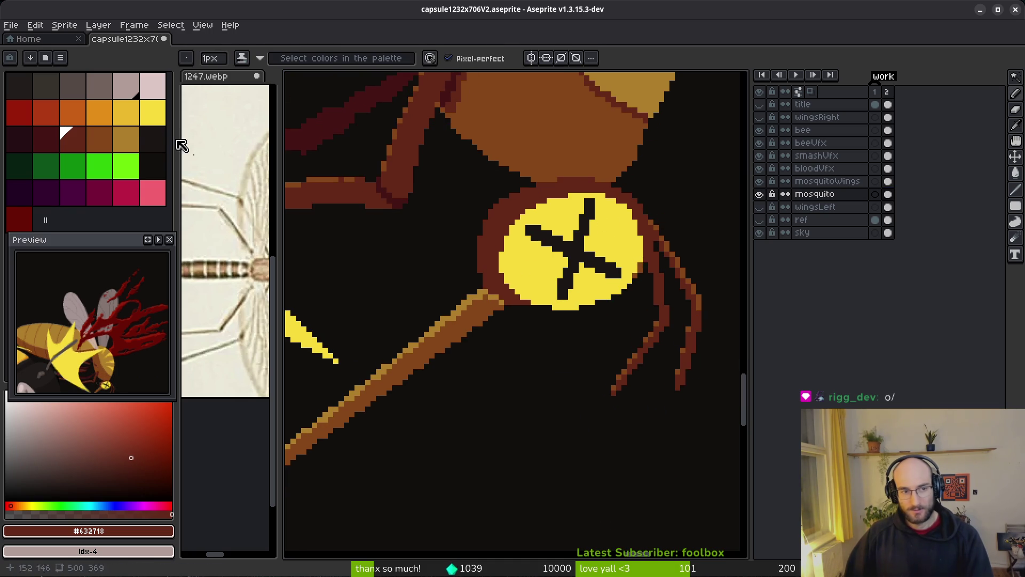
pyautogui.click(132, 113)
pyautogui.scroll(4, 629, 240)
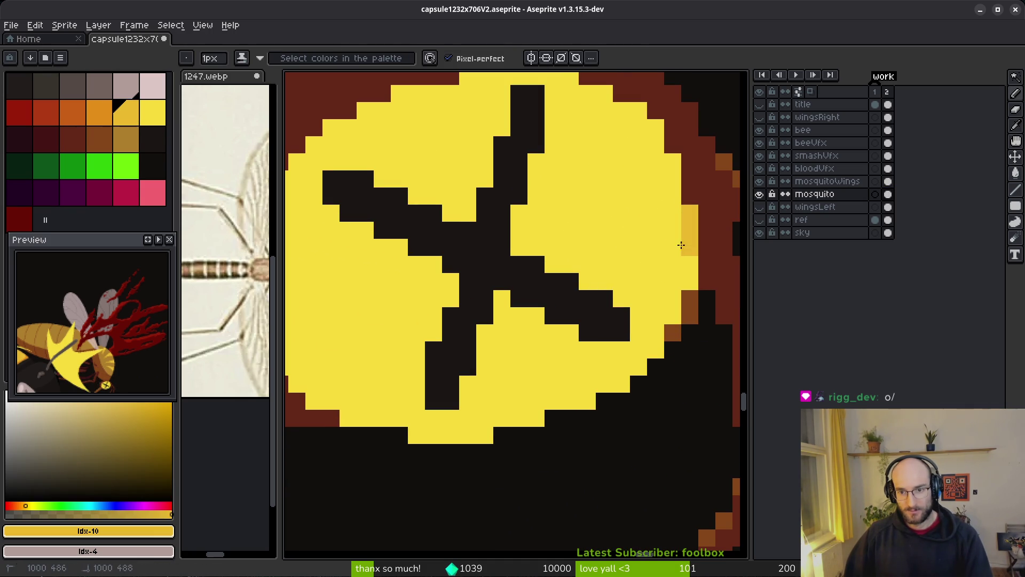
pyautogui.hotkey('ctrl', 'z')
# Step: Pencil darker yellow shading down the eye's right edge and along its lower edge
pyautogui.moveTo(641, 316)
pyautogui.mouseDown()
pyautogui.moveTo(635, 333)
pyautogui.moveTo(575, 370)
pyautogui.mouseUp()
pyautogui.moveTo(643, 304)
pyautogui.mouseDown()
pyautogui.moveTo(688, 213)
pyautogui.moveTo(655, 315)
pyautogui.mouseUp()
pyautogui.hotkey('ctrl', 'z')
pyautogui.moveTo(675, 169)
pyautogui.mouseDown()
pyautogui.moveTo(672, 234)
pyautogui.moveTo(656, 267)
pyautogui.mouseUp()
pyautogui.moveTo(604, 374)
pyautogui.mouseDown()
pyautogui.moveTo(668, 316)
pyautogui.moveTo(540, 350)
pyautogui.moveTo(584, 340)
pyautogui.mouseUp()
pyautogui.moveTo(534, 349)
pyautogui.mouseDown()
pyautogui.moveTo(472, 351)
pyautogui.moveTo(405, 315)
pyautogui.moveTo(456, 344)
pyautogui.mouseUp()
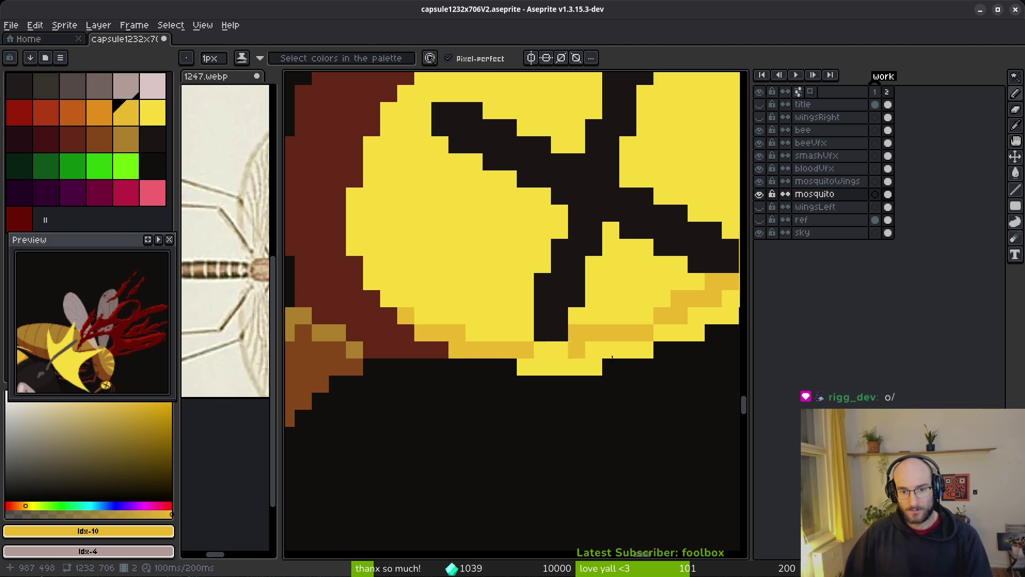
# Step: Bucket-fill the eye's bottom light strip and two stair-step gaps with darker yellow
pyautogui.press('g')
pyautogui.click(592, 358)
pyautogui.moveTo(592, 358); pyautogui.dragTo(470, 368)
pyautogui.click(624, 299)
pyautogui.click(662, 240)
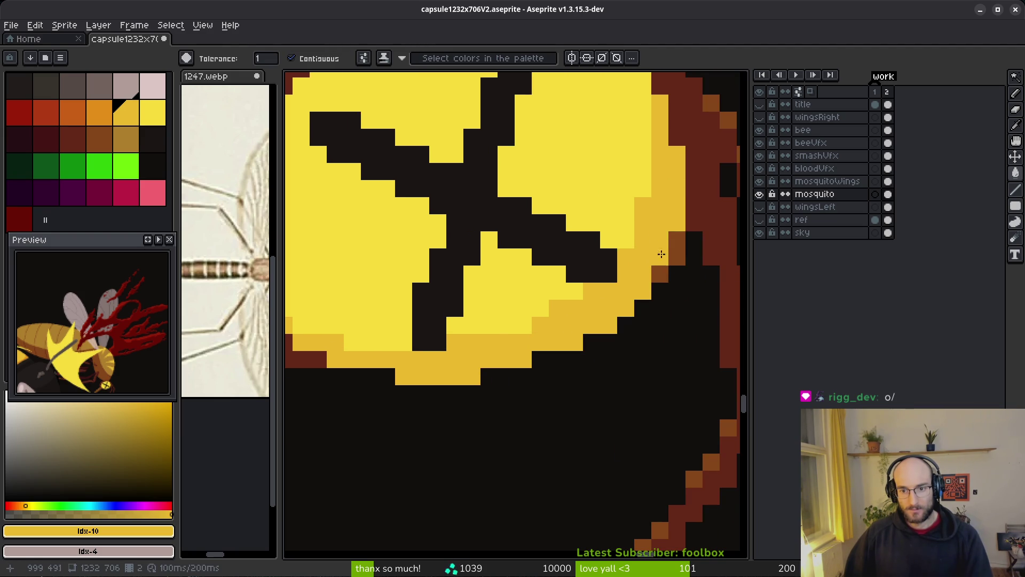
# Step: Flood-fill the eye's yellow area with the orange swatch
pyautogui.scroll(-4, 662, 243)
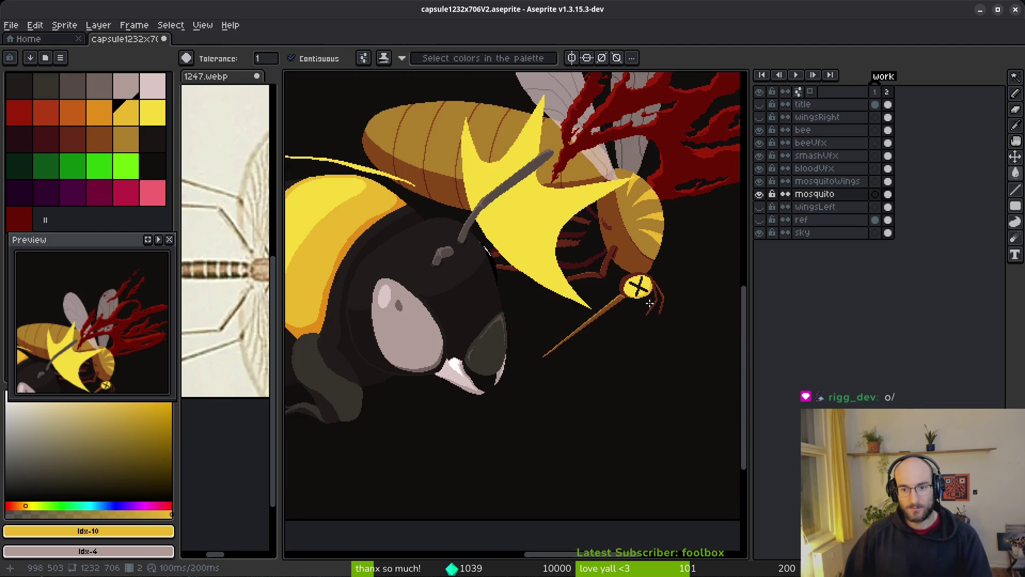
pyautogui.scroll(4, 650, 306)
pyautogui.press('b')
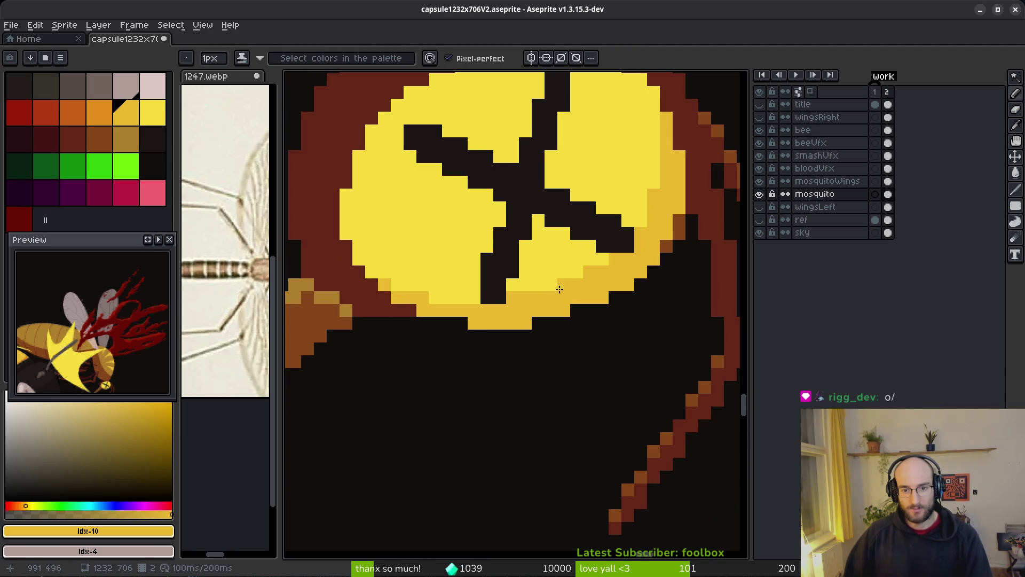
pyautogui.scroll(-3, 608, 289)
pyautogui.click(99, 112)
pyautogui.press('g')
pyautogui.scroll(2, 587, 308)
pyautogui.click(588, 308)
# Step: Refill the eye with the gold swatch
pyautogui.scroll(-3, 614, 320)
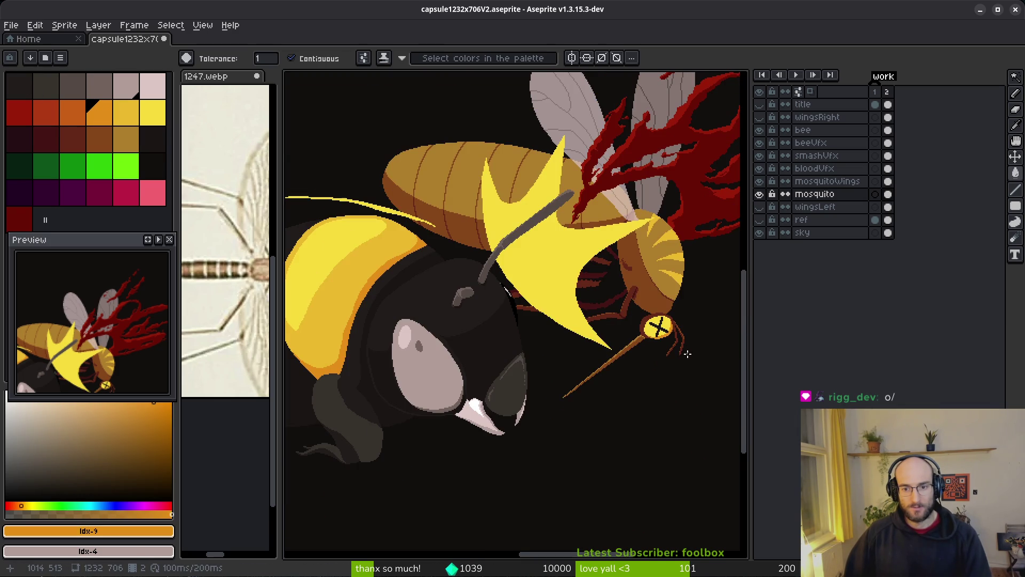
pyautogui.scroll(2, 649, 342)
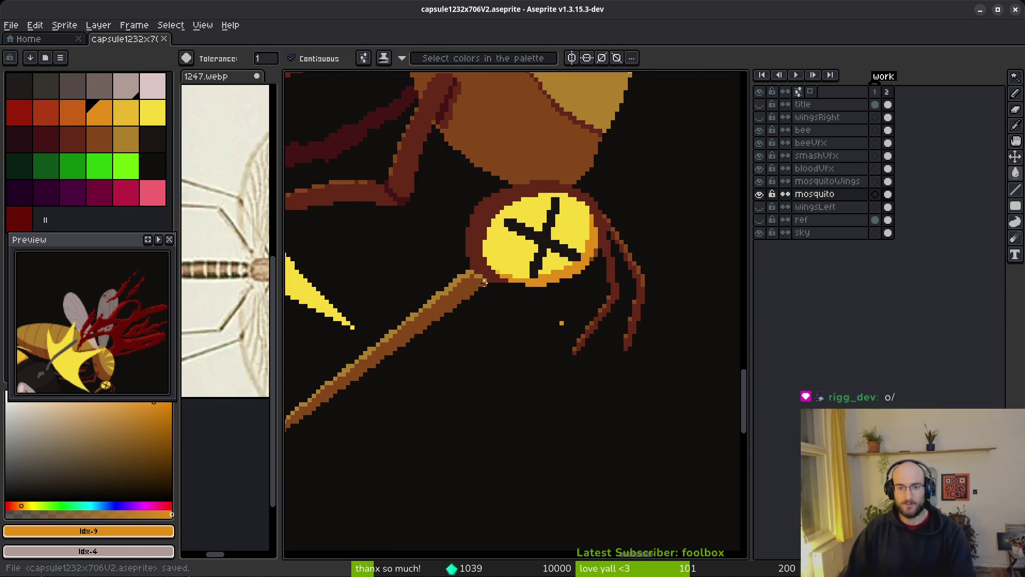
pyautogui.click(134, 122)
pyautogui.scroll(1, 412, 222)
pyautogui.click(503, 193)
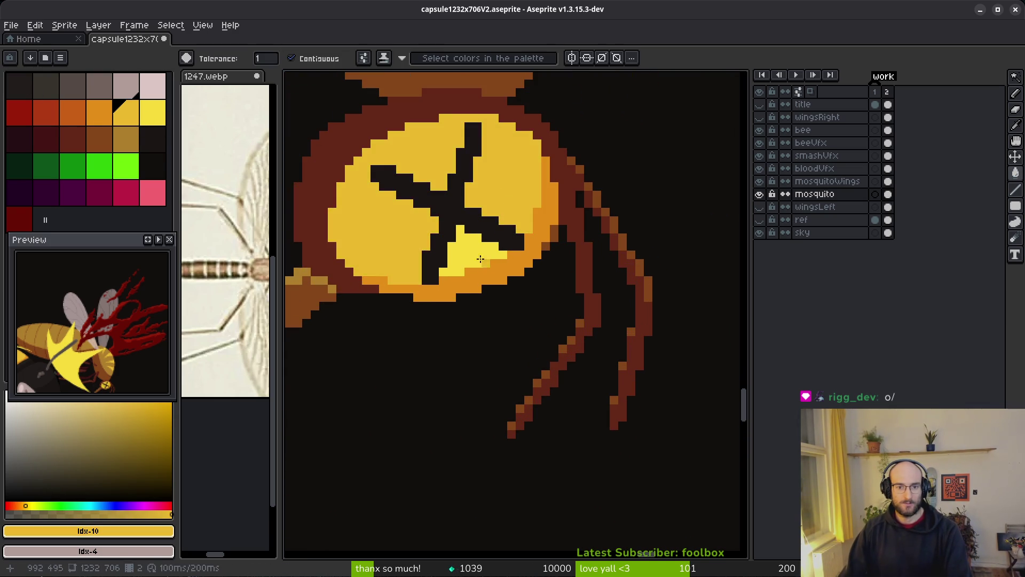
# Step: Fill the eye's lower-right rim with orange
pyautogui.scroll(-1, 539, 287)
pyautogui.scroll(-3, 540, 293)
pyautogui.scroll(-1, 544, 309)
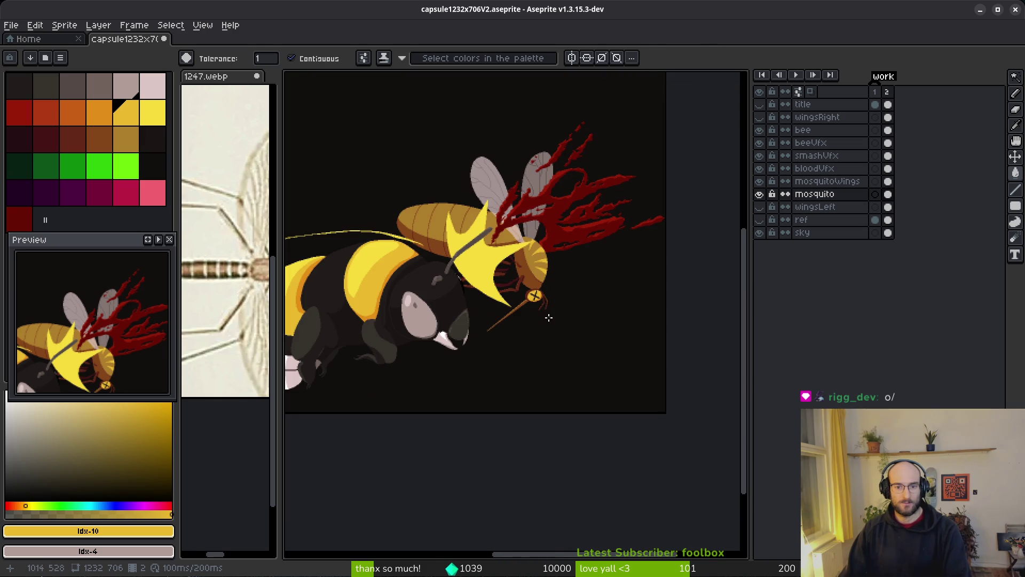
pyautogui.scroll(3, 549, 317)
pyautogui.scroll(1, 526, 297)
pyautogui.click(72, 113)
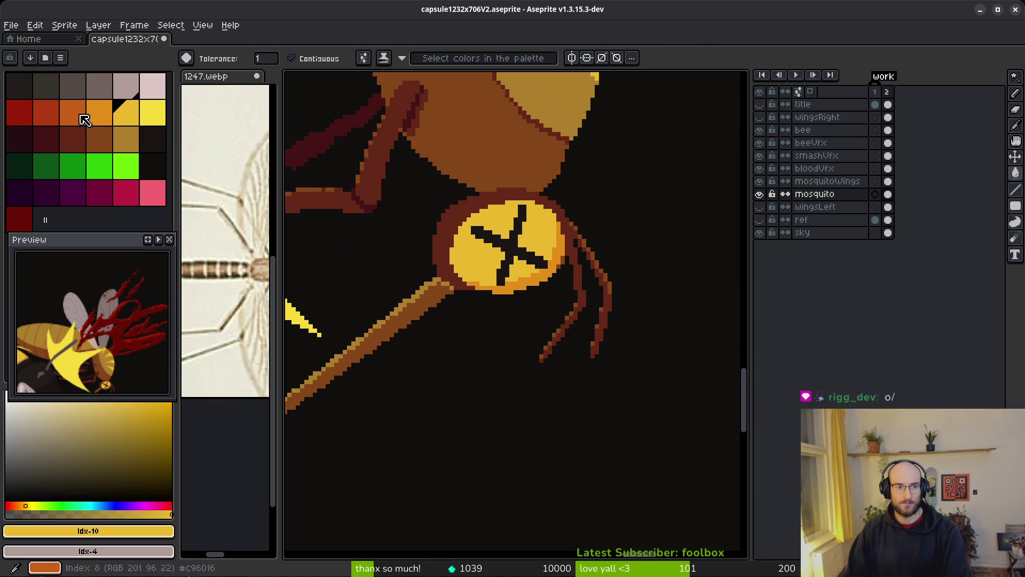
pyautogui.scroll(1, 541, 299)
pyautogui.click(515, 284)
# Step: Compare versions with undo and redo, keeping the gold fill and orange rim
pyautogui.scroll(-4, 530, 272)
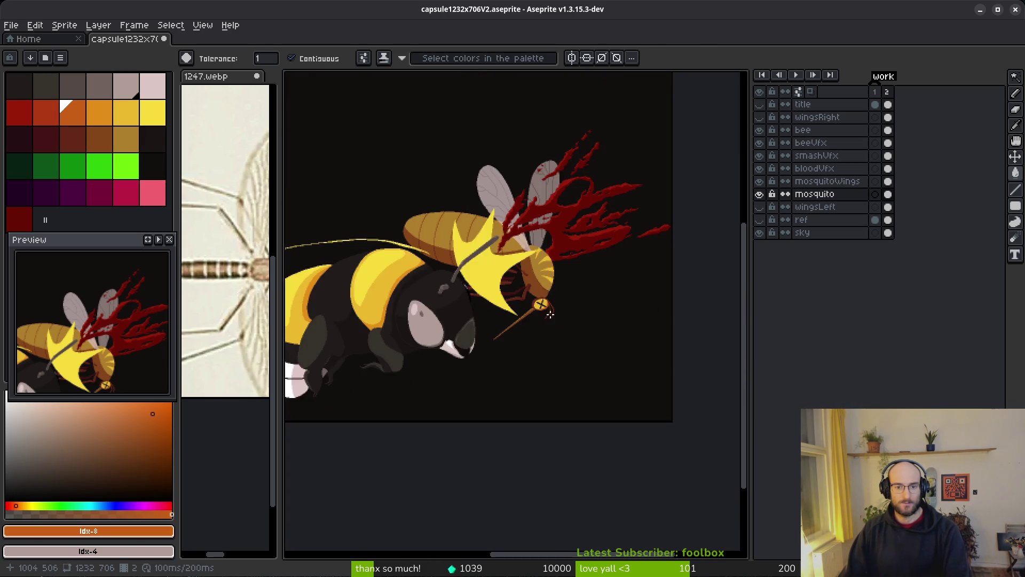
pyautogui.scroll(3, 553, 315)
pyautogui.hotkey('ctrl', 'z')
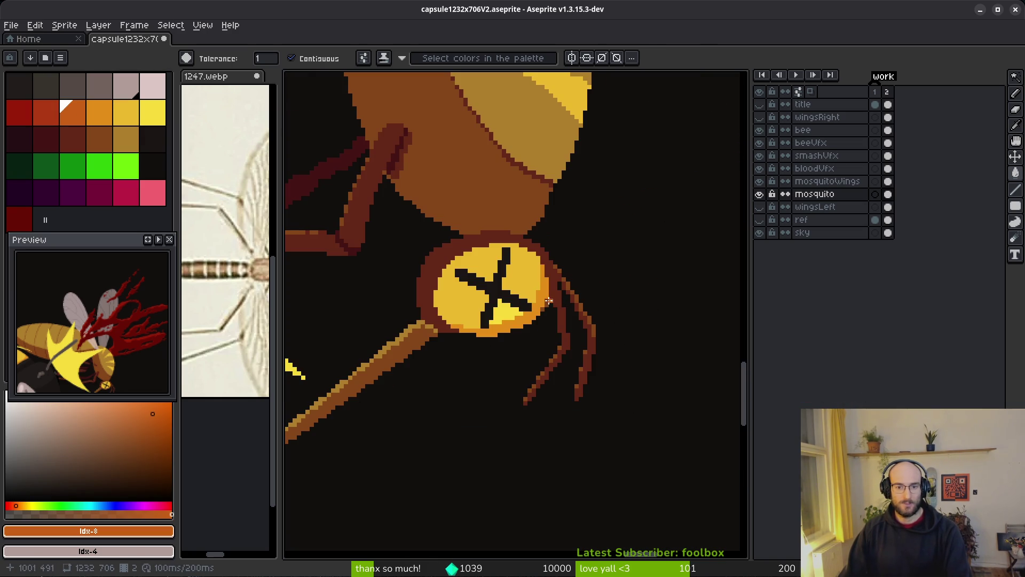
pyautogui.hotkey('ctrl', 'z')
pyautogui.hotkey('ctrl', 'y')
# Step: Test a single orange pixel on the eye, then remove it
pyautogui.click(99, 112)
pyautogui.scroll(2, 555, 275)
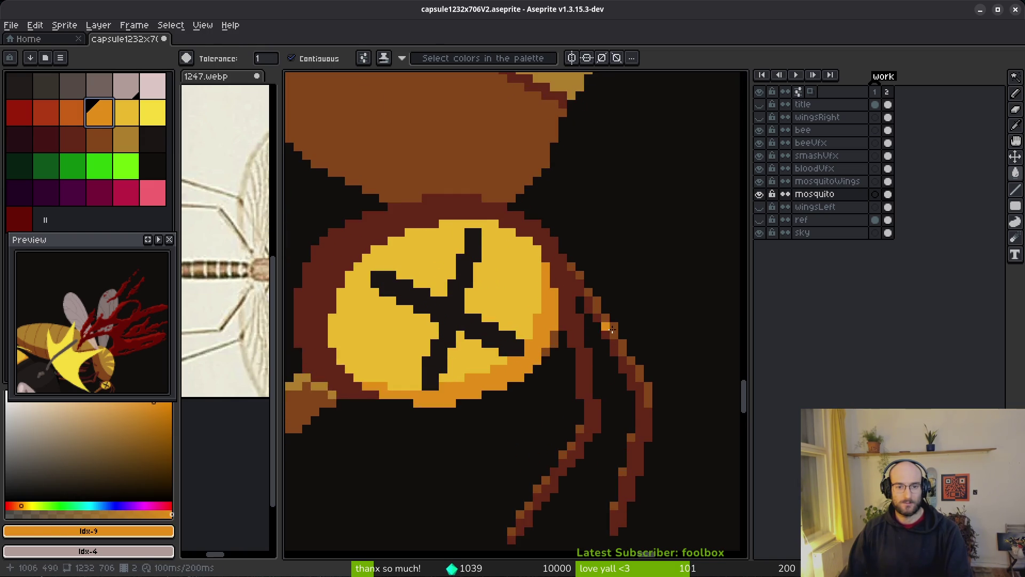
pyautogui.press('f')
pyautogui.click(520, 255)
pyautogui.hotkey('ctrl', 'z')
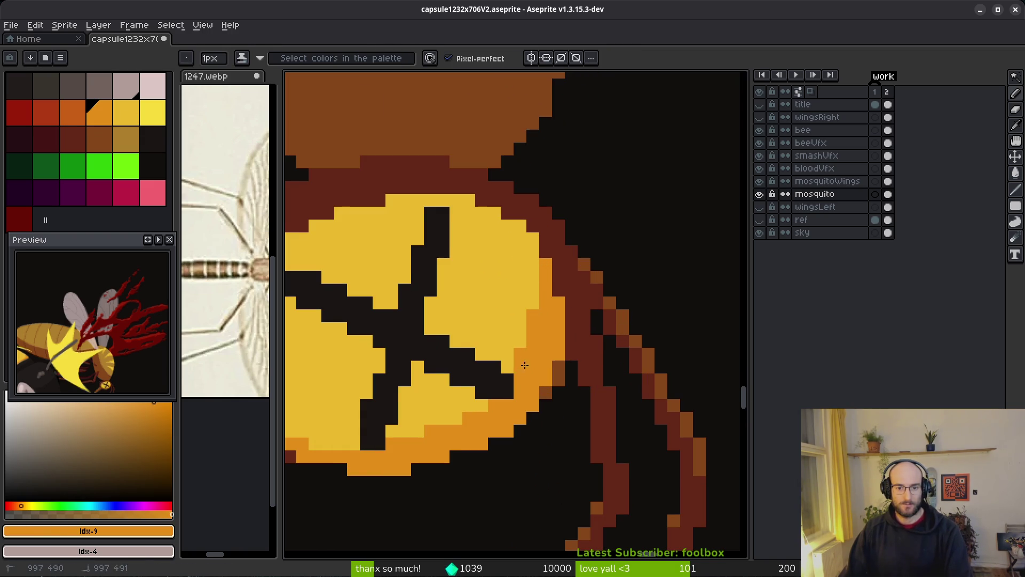
# Step: Pencil orange pixels along the eye's lower edge, from lower right to lower left
pyautogui.moveTo(575, 359); pyautogui.dragTo(677, 270)
pyautogui.click(536, 332)
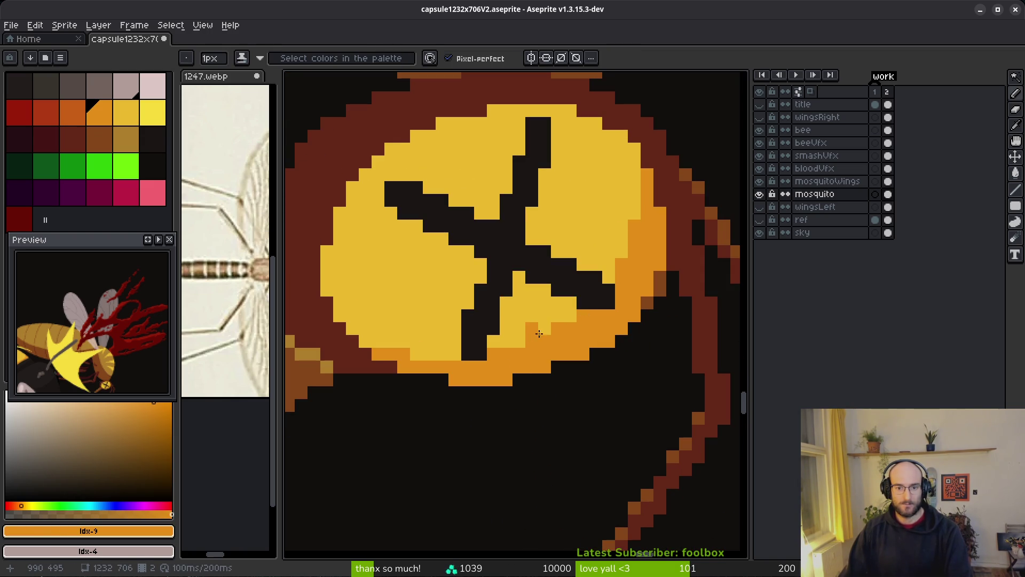
pyautogui.click(455, 354)
pyautogui.moveTo(442, 354); pyautogui.dragTo(366, 338)
pyautogui.click(354, 327)
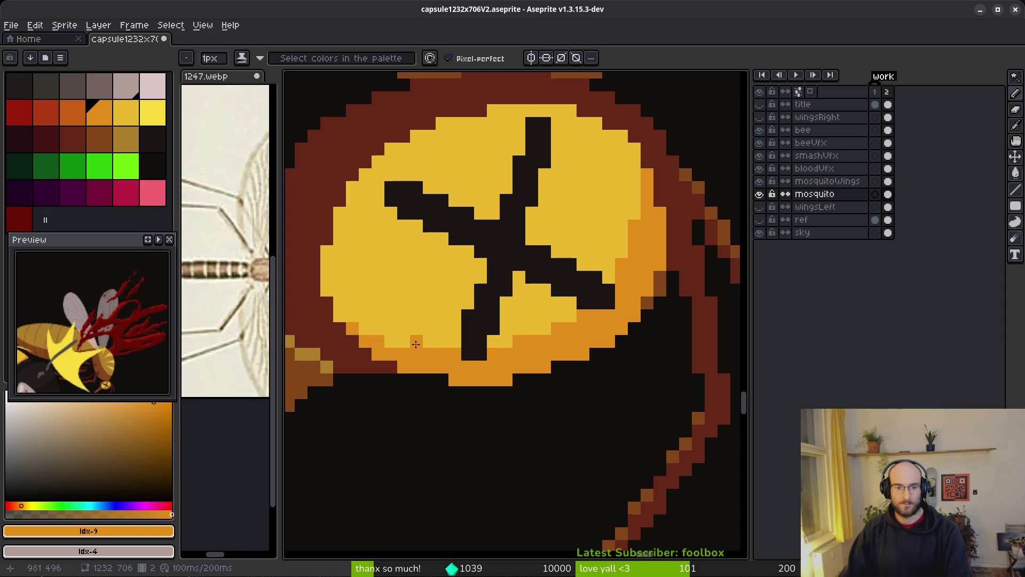
# Step: Sample the eye's yellow as the secondary colour and save the sprite
pyautogui.scroll(-1, 538, 347)
pyautogui.scroll(1, 538, 347)
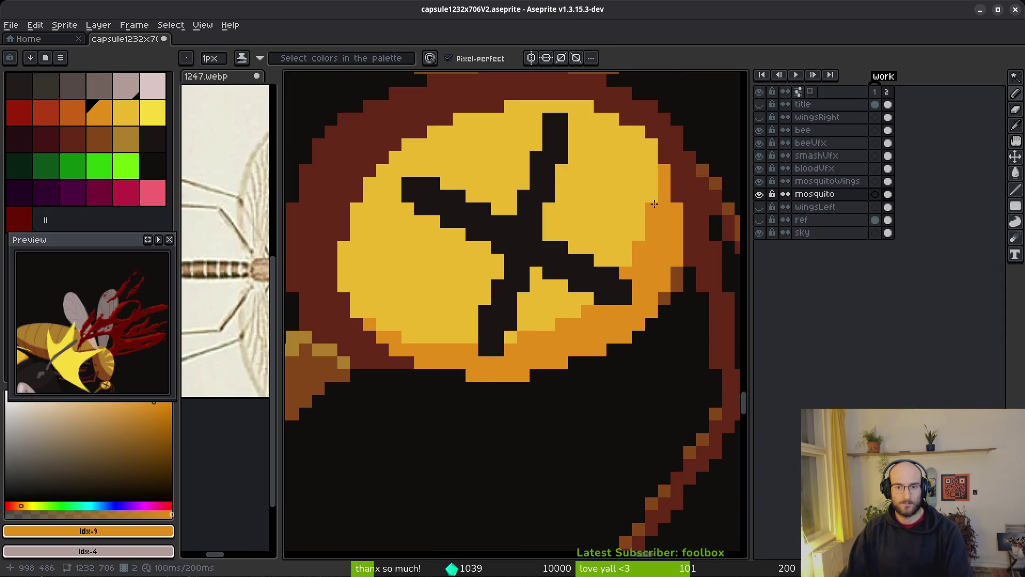
pyautogui.scroll(-4, 710, 309)
pyautogui.scroll(-1, 700, 316)
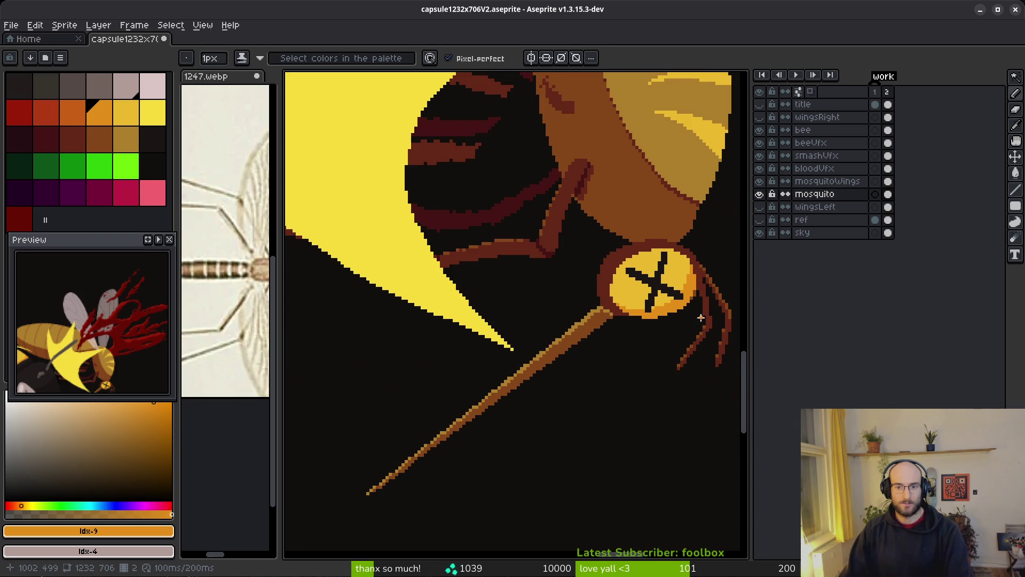
pyautogui.scroll(3, 703, 317)
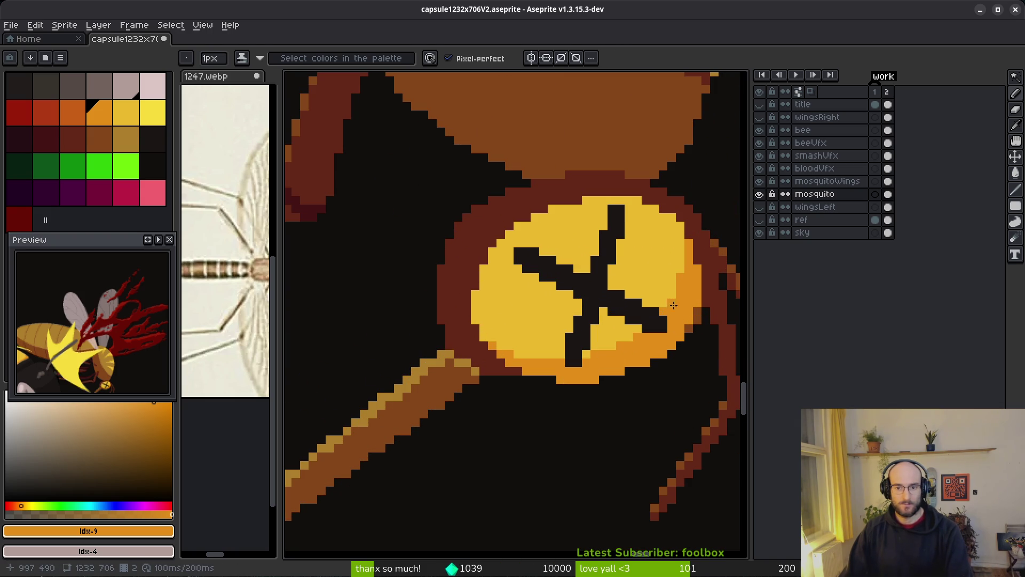
pyautogui.keyDown('alt'); pyautogui.rightClick(664, 287); pyautogui.keyUp('alt')
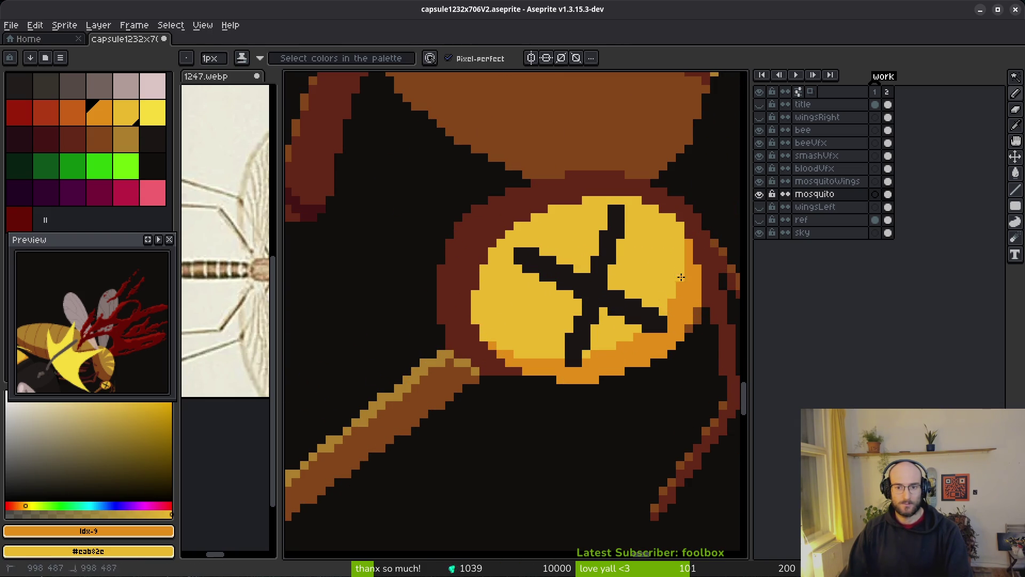
pyautogui.scroll(-2, 672, 352)
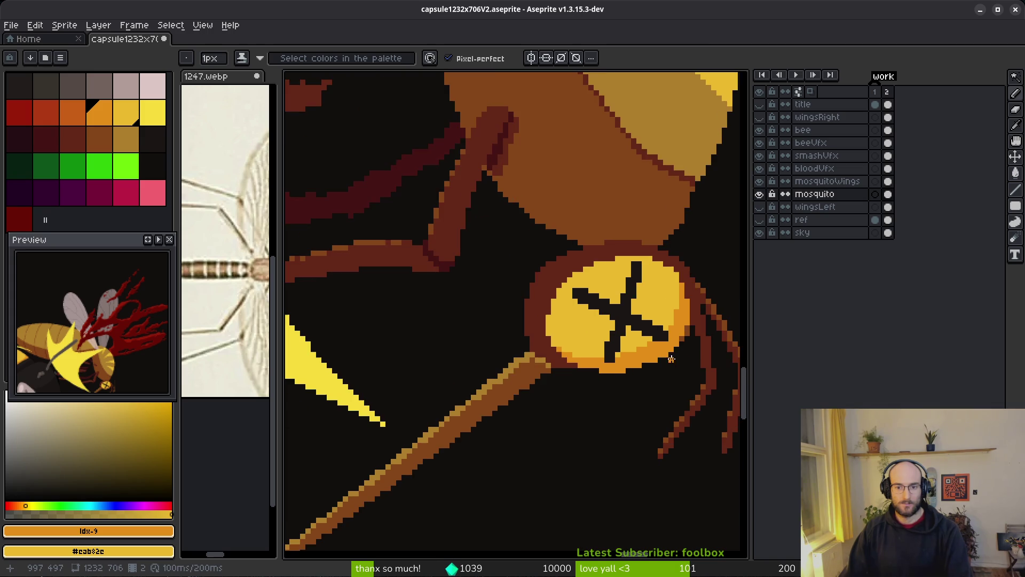
pyautogui.hotkey('ctrl', 's')
# Step: Add one more orange pixel near the eye's edge, close the capsule, and quit Aseprite
pyautogui.moveTo(527, 356); pyautogui.dragTo(532, 341)
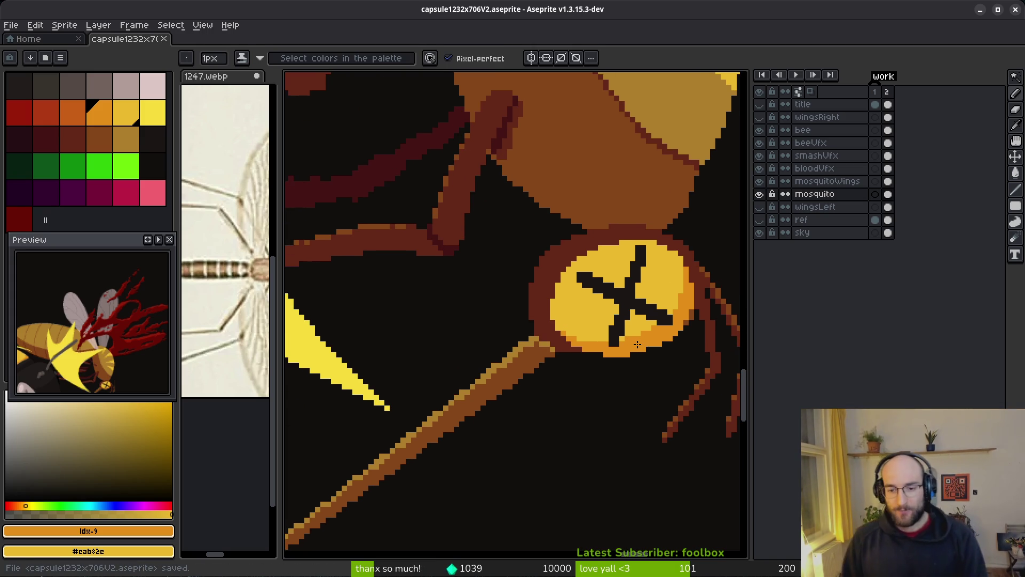
pyautogui.click(521, 269)
pyautogui.scroll(-2, 656, 305)
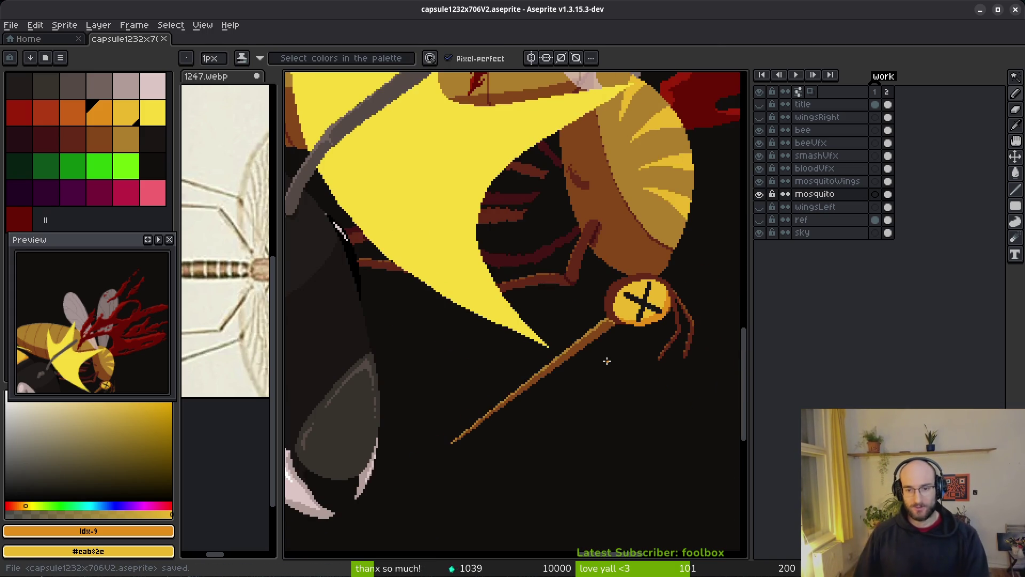
pyautogui.scroll(-2, 600, 361)
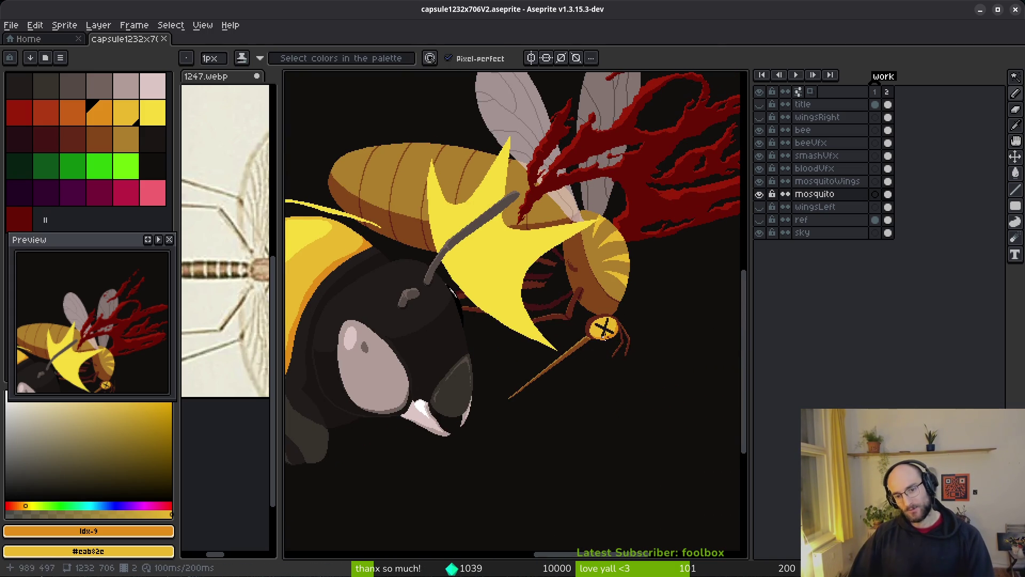
pyautogui.scroll(4, 591, 340)
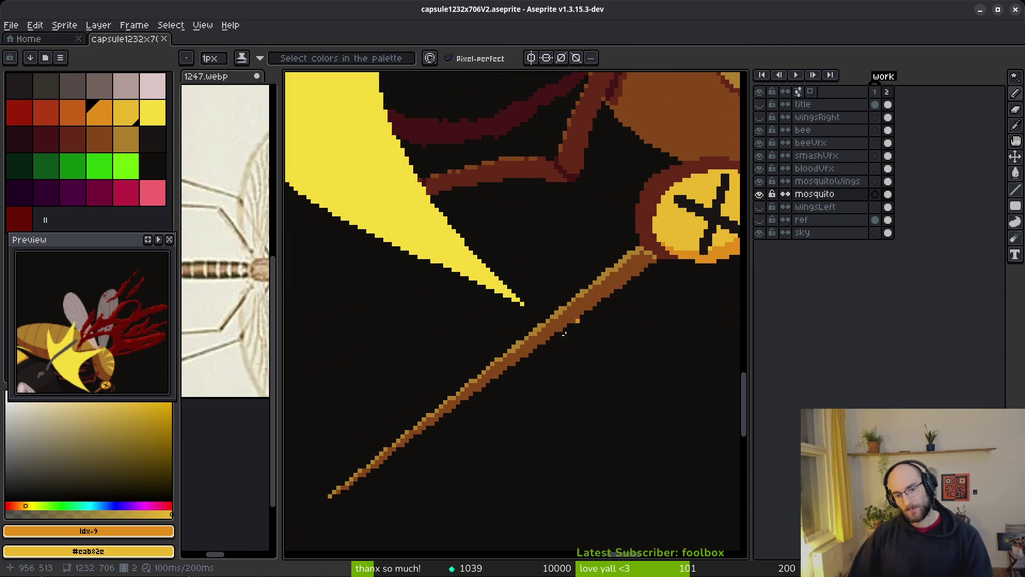
pyautogui.scroll(-1, 610, 302)
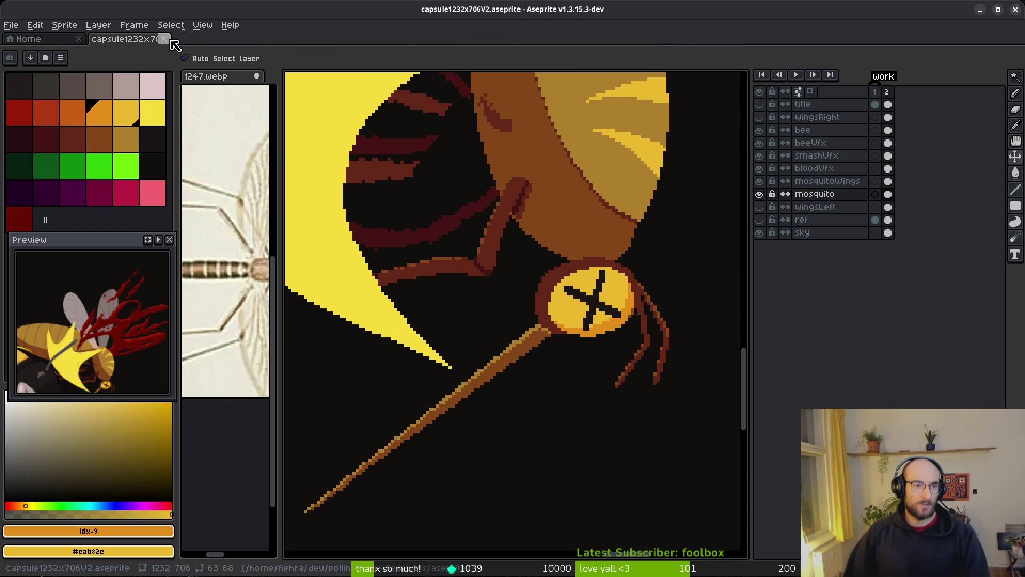
pyautogui.hotkey('ctrl', 'w')
pyautogui.click(1016, 11)
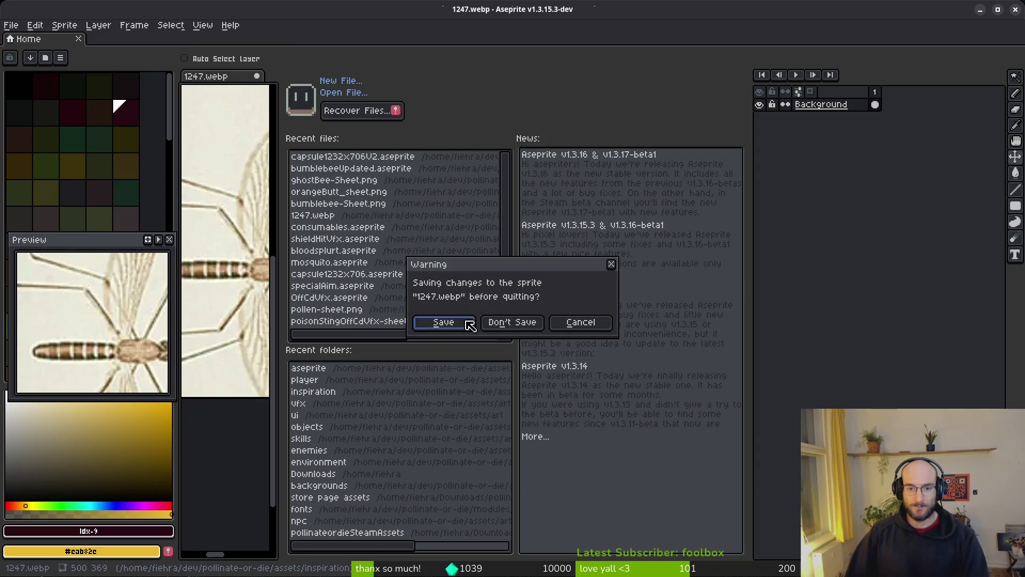